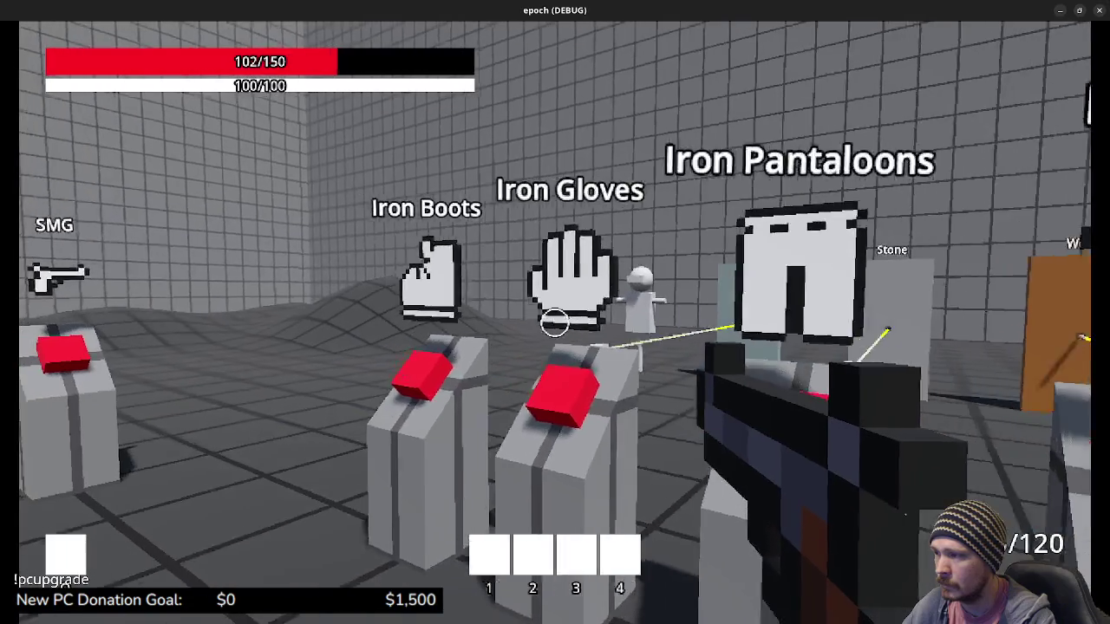
Step: Drink a Potion from the inventory to restore health to 150/150
{"action": "key", "text": "Tab"}
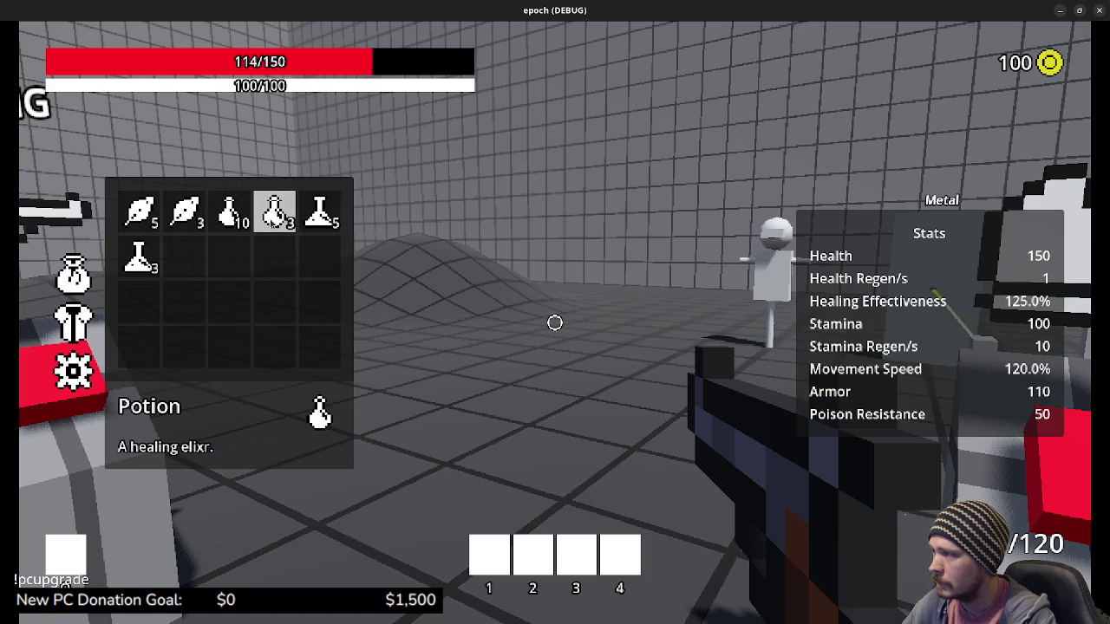
{"action": "left_click", "coordinate": [274, 217]}
{"action": "key", "text": "Tab"}
Step: Walk over to the material doors and bring up the inventory and stats panel again
{"action": "key", "text": "w"}
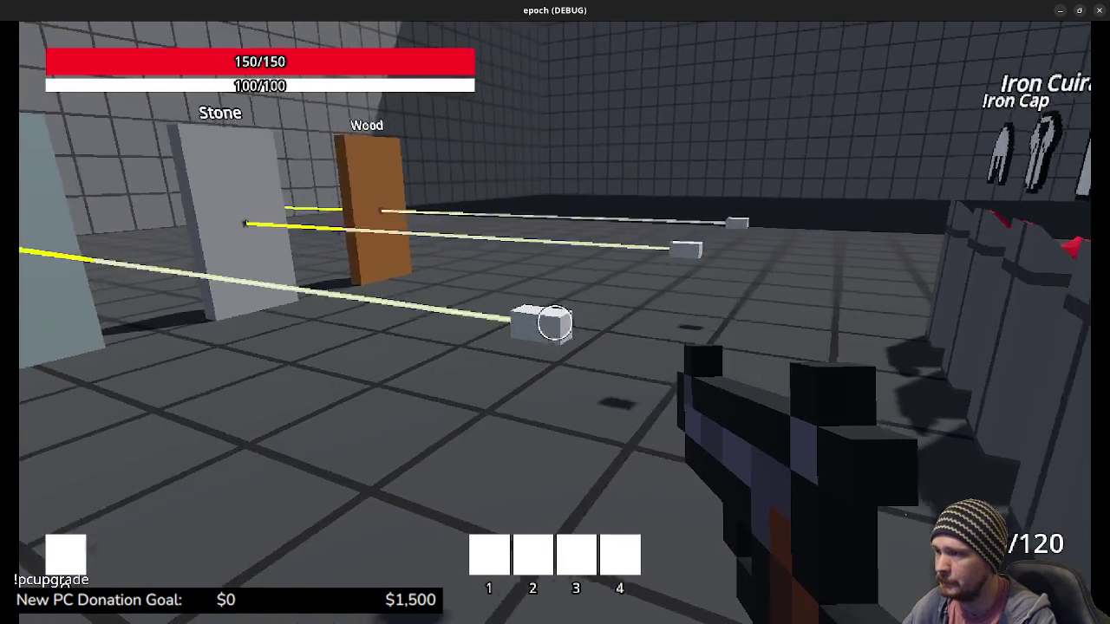
{"action": "key", "text": "s"}
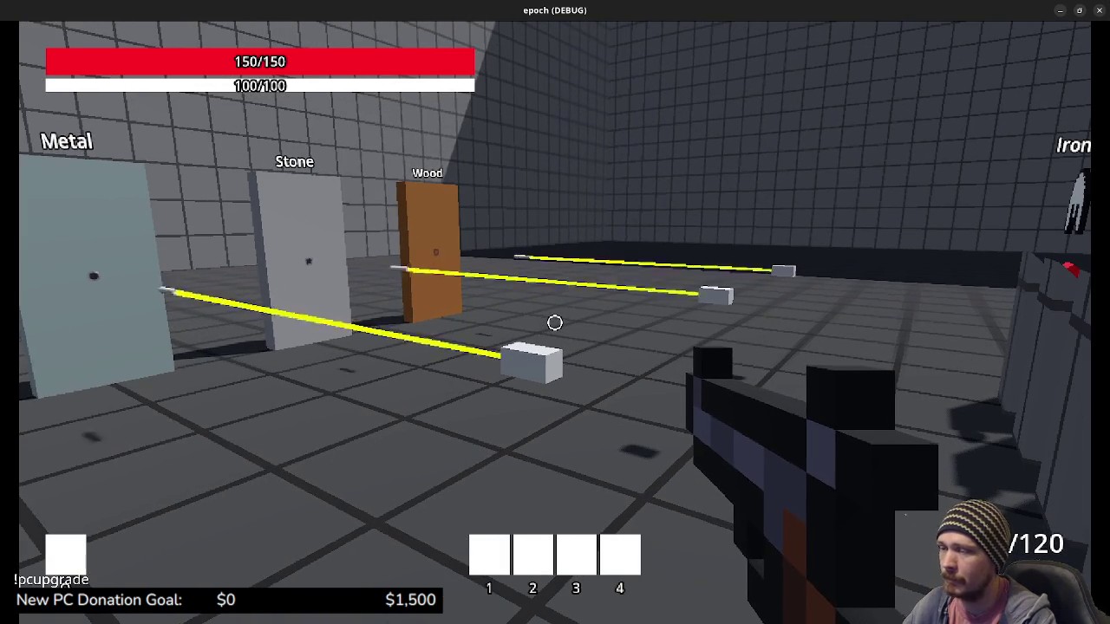
{"action": "key", "text": "w"}
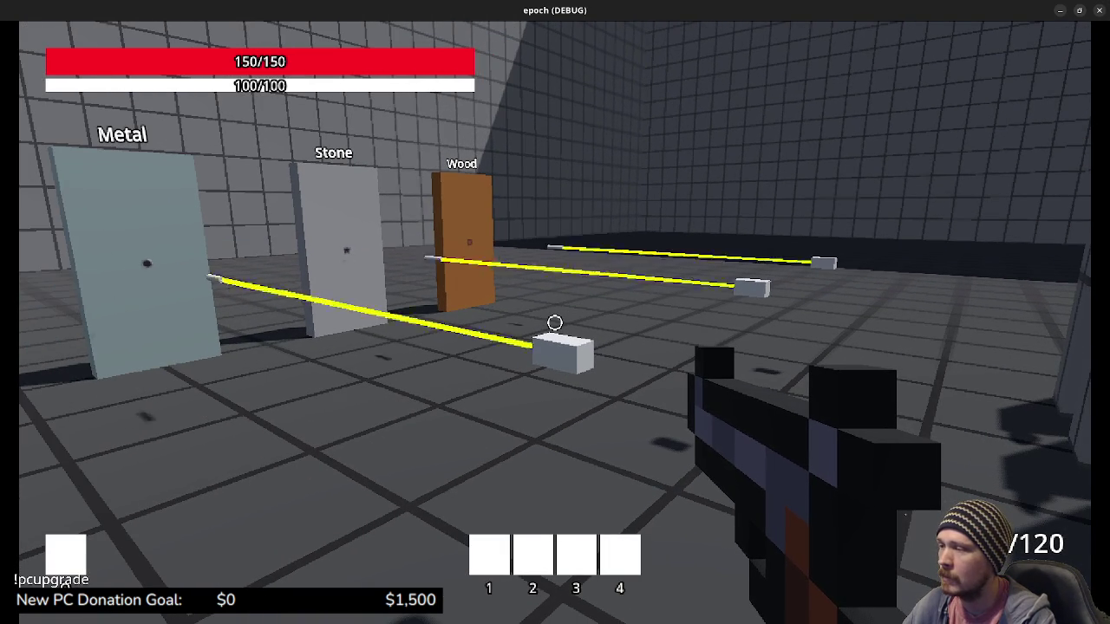
{"action": "key", "text": "Tab"}
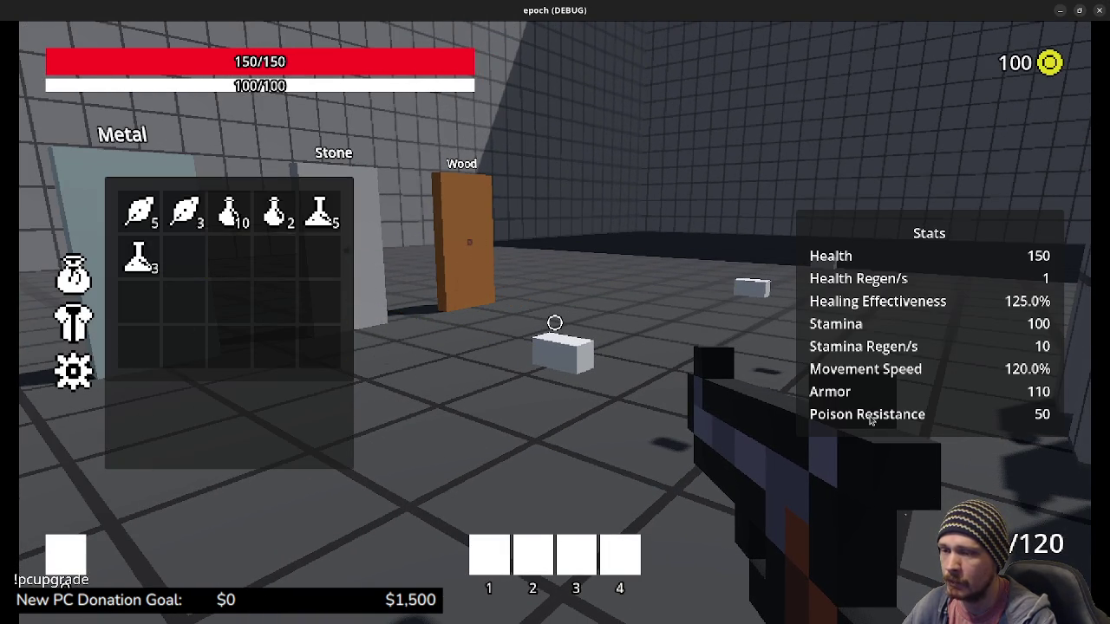
Step: Walk back into the armour stand area until poisoned, then check health at 104/150 in the stats panel
{"action": "key", "text": "Tab"}
{"action": "key", "text": "s"}
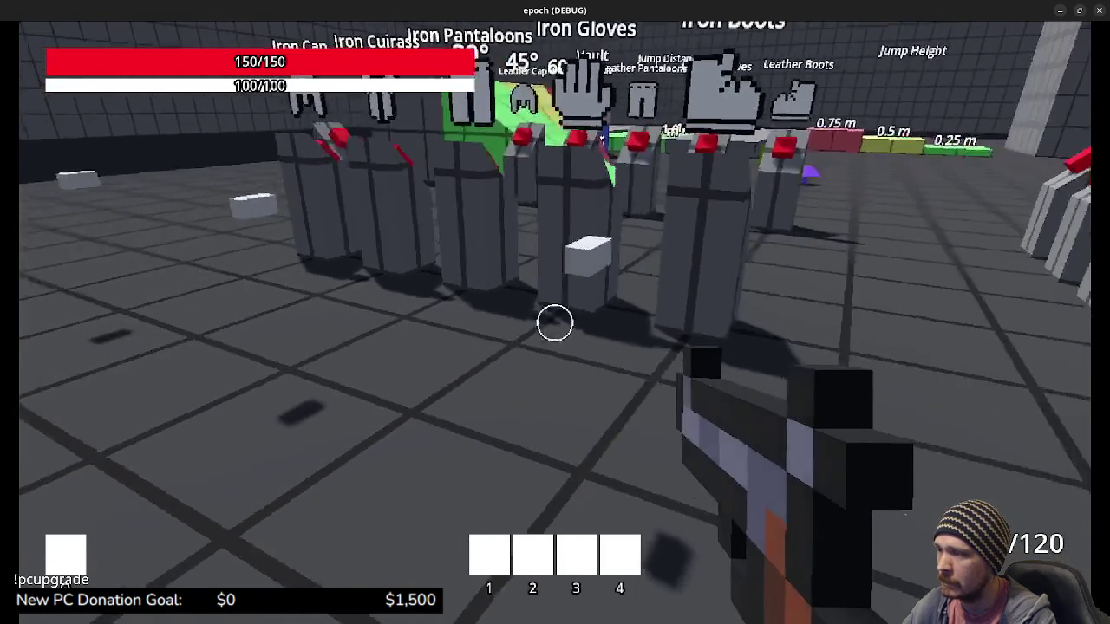
{"action": "key", "text": "s"}
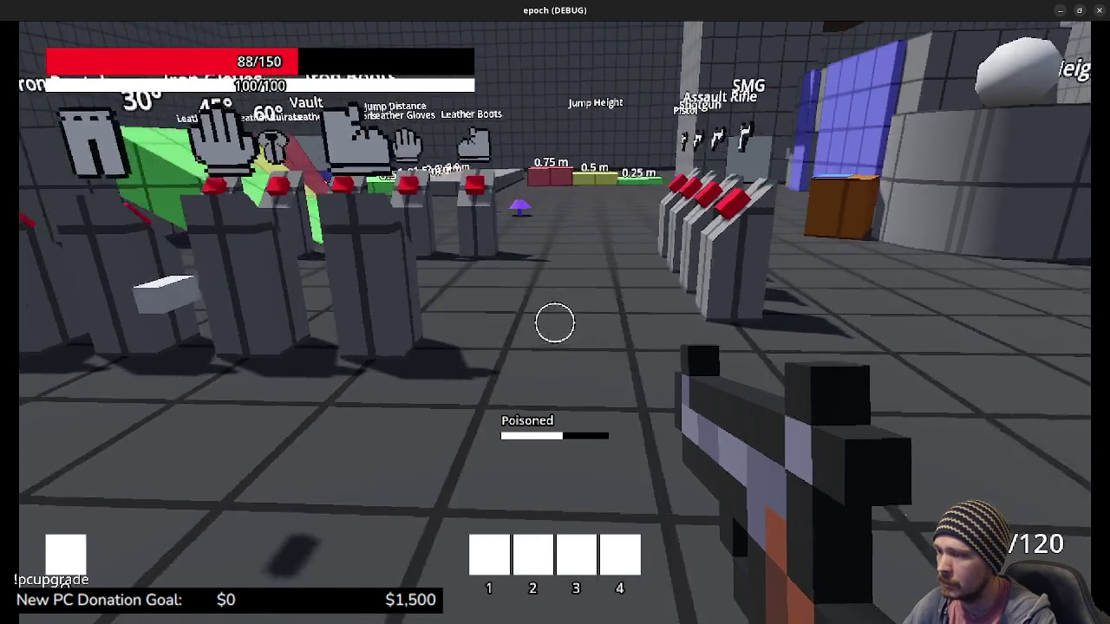
{"action": "key", "text": "Tab"}
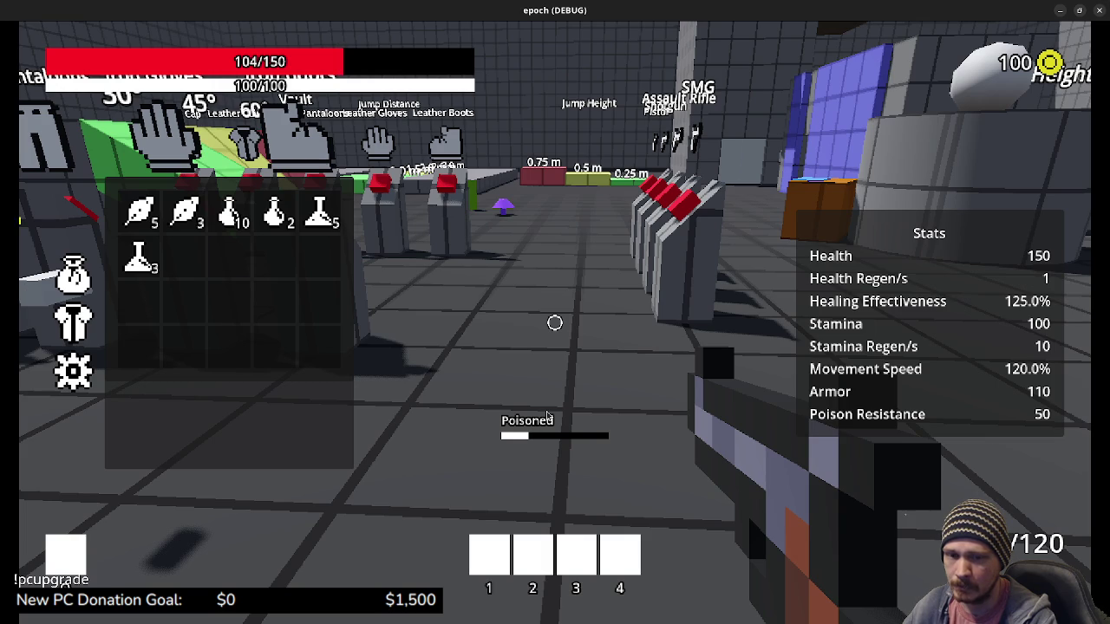
Step: Walk toward the armour stands and drink another Potion from the inventory
{"action": "key", "text": "Tab"}
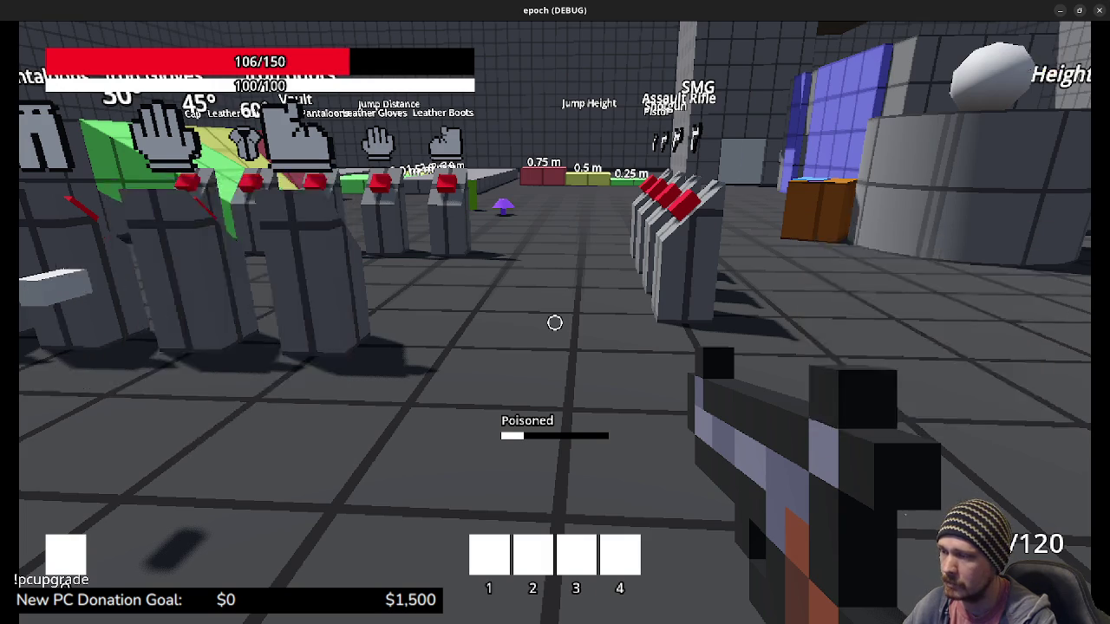
{"action": "key", "text": "w"}
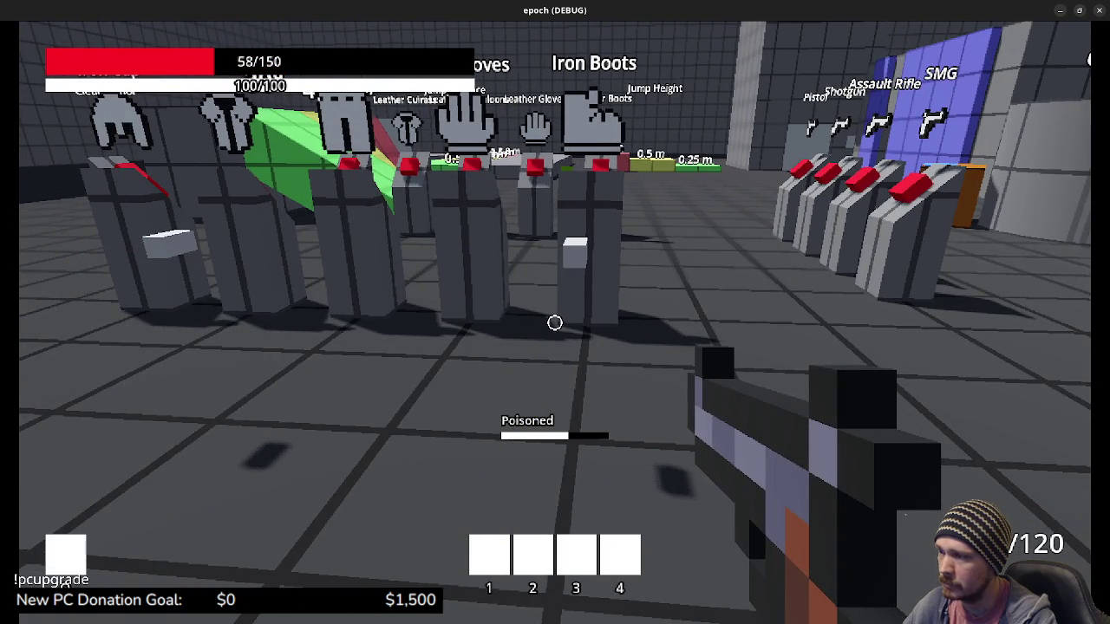
{"action": "key", "text": "Tab"}
{"action": "left_click", "coordinate": [318, 213]}
{"action": "key", "text": "Tab"}
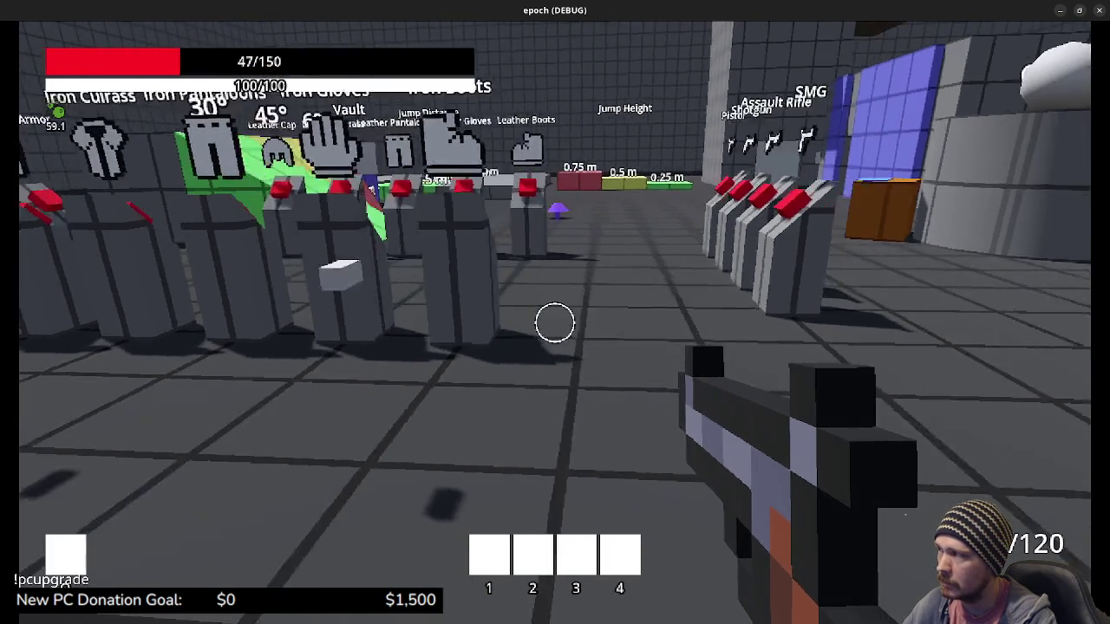
Step: Use an Antidote to cure the poison, leaving 2 Antidotes
{"action": "key", "text": "Tab"}
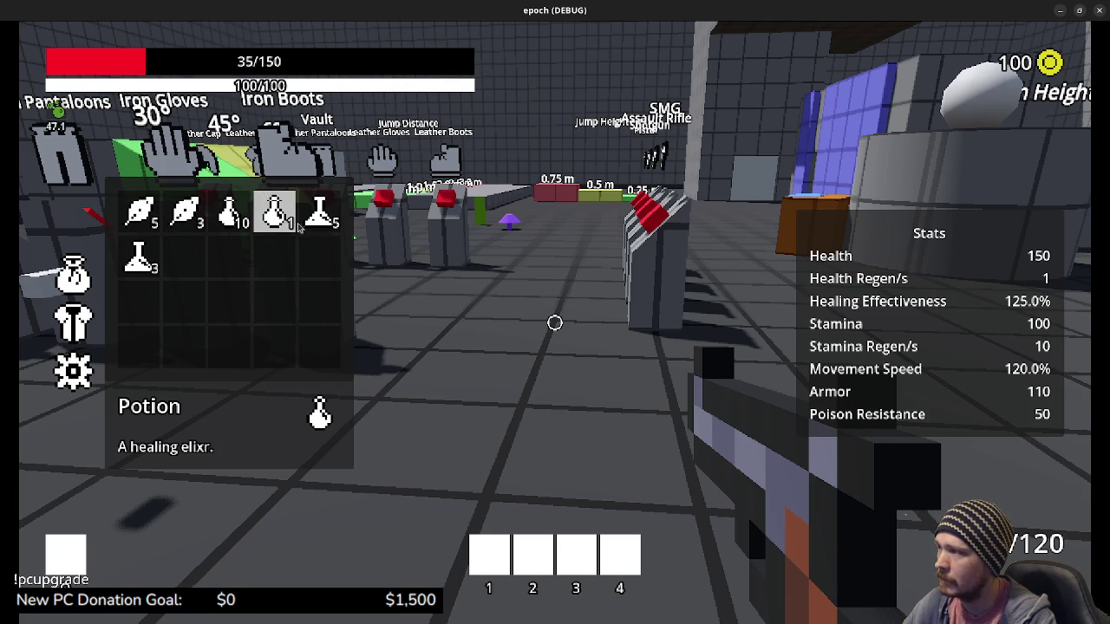
{"action": "left_click", "coordinate": [152, 268]}
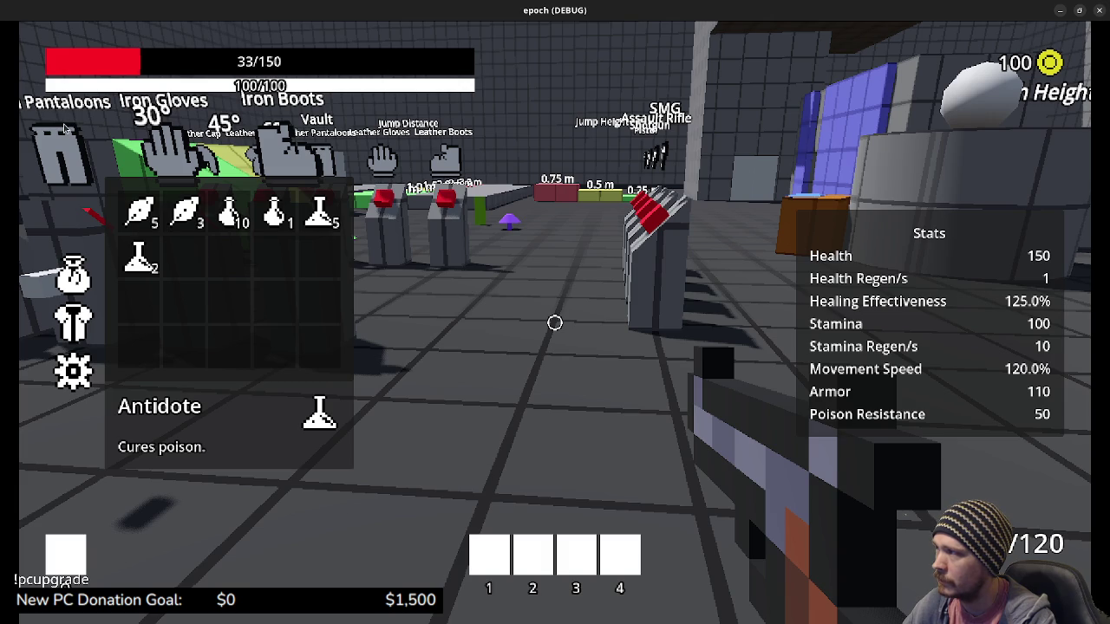
{"action": "key", "text": "Tab"}
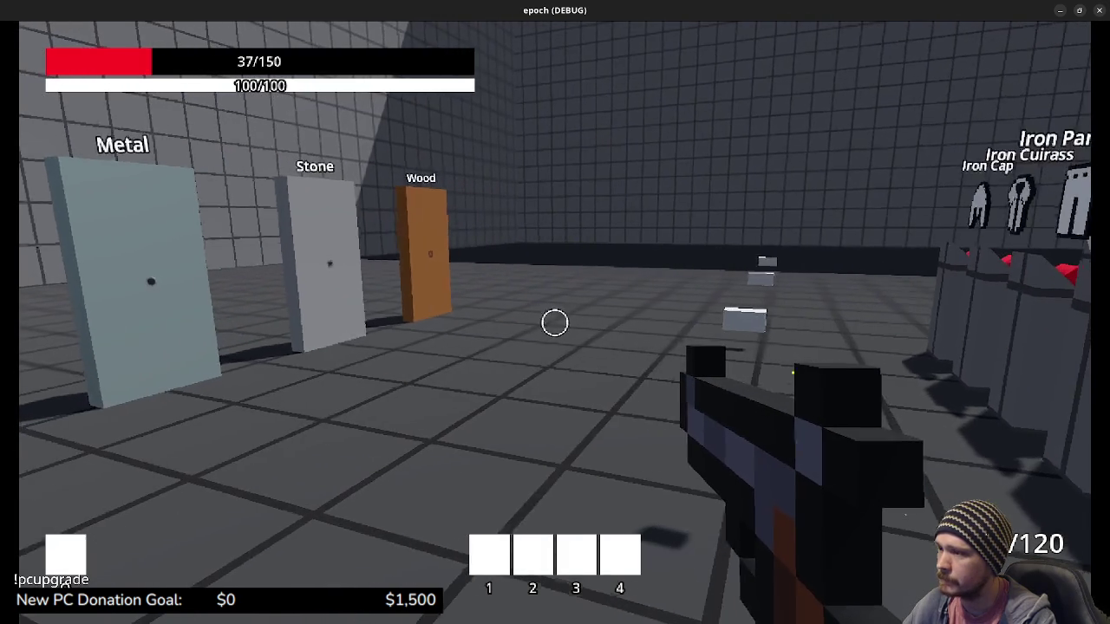
Step: Walk past the Stone and Wood doors and armour stands up to the weapon stands
{"action": "key", "text": "w"}
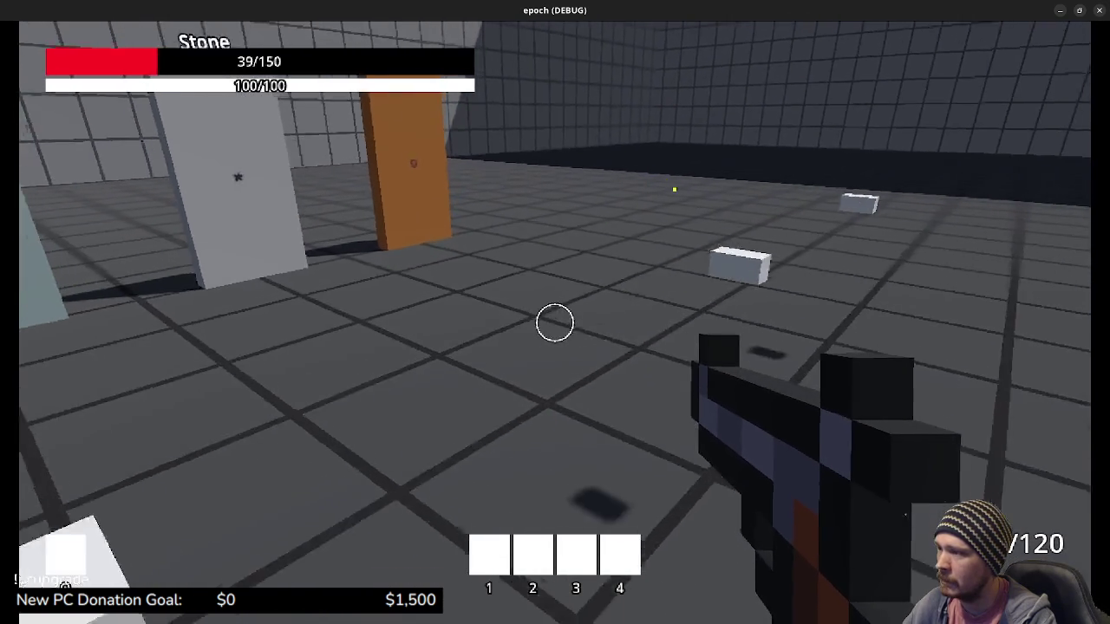
{"action": "key", "text": "w"}
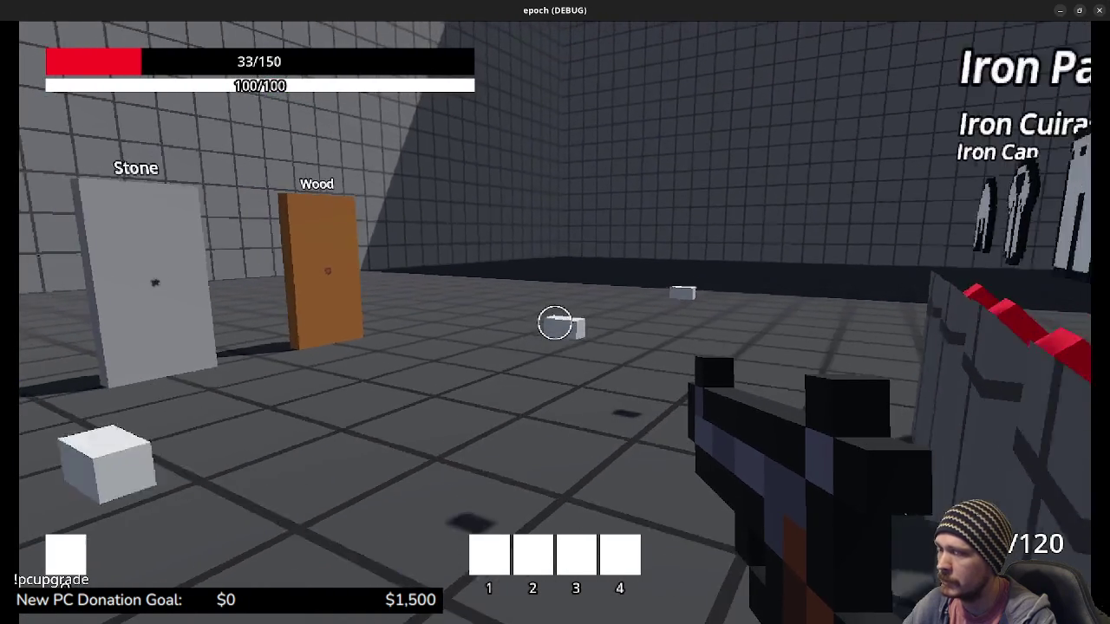
{"action": "key", "text": "s"}
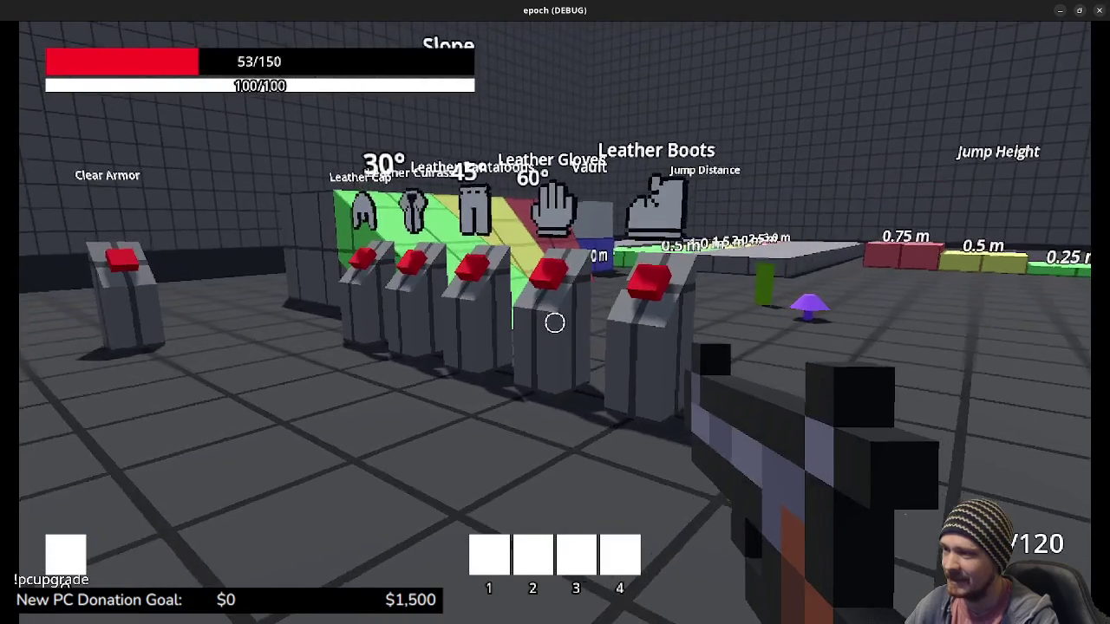
{"action": "key", "text": "w"}
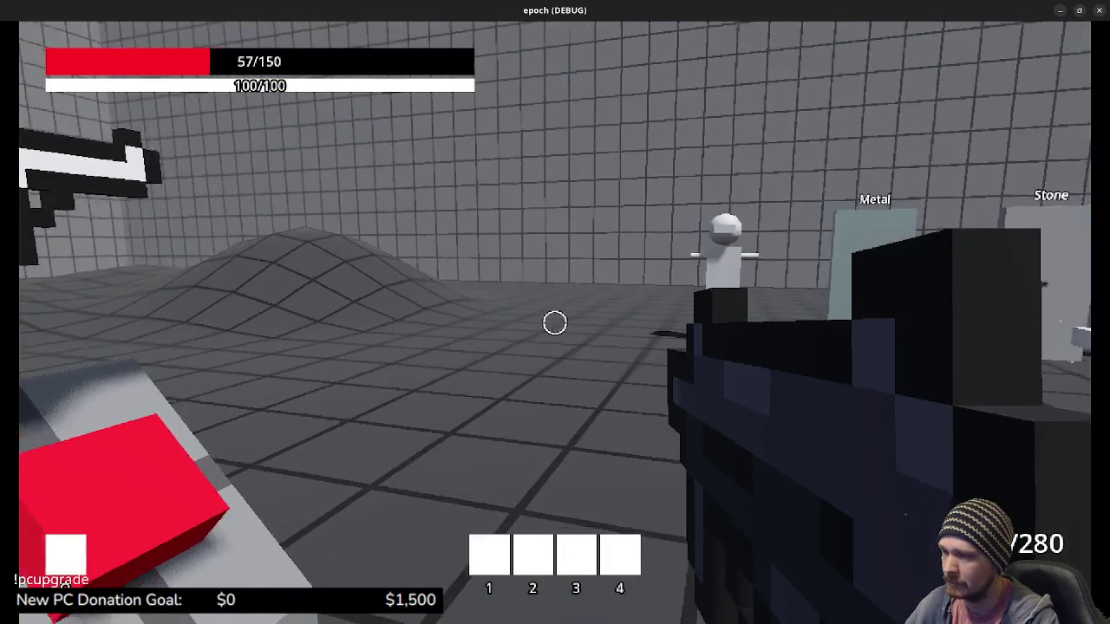
Step: Shoot the training dummy twice for 2.0 PHYSICAL headshots and shrink the game window to reveal the editor
{"action": "key", "text": "s"}
{"action": "left_click", "coordinate": [554, 323]}
{"action": "left_click", "coordinate": [555, 323]}
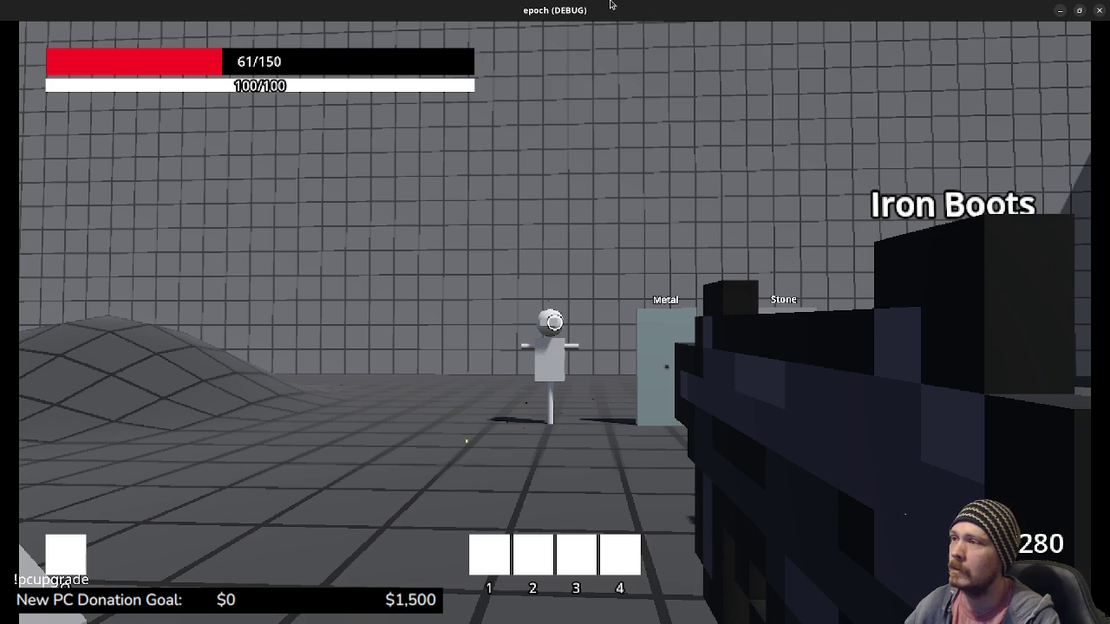
{"action": "mouse_move", "coordinate": [607, 10]}
{"action": "left_mouse_down"}
{"action": "mouse_move", "coordinate": [618, 141]}
{"action": "mouse_move", "coordinate": [559, 119]}
{"action": "mouse_move", "coordinate": [532, 71]}
{"action": "left_mouse_up"}
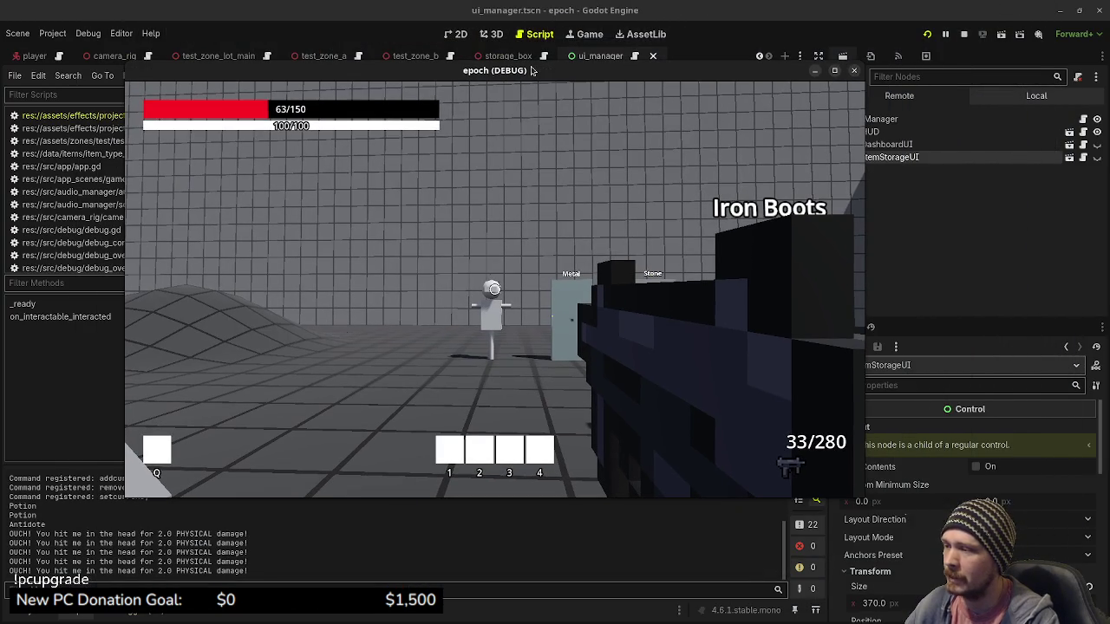
Step: Shoot the training dummy three more times with the current gun
{"action": "left_click", "coordinate": [556, 272]}
{"action": "left_click", "coordinate": [557, 271]}
{"action": "left_click", "coordinate": [556, 272]}
{"action": "left_click", "coordinate": [557, 271]}
{"action": "left_click", "coordinate": [557, 272]}
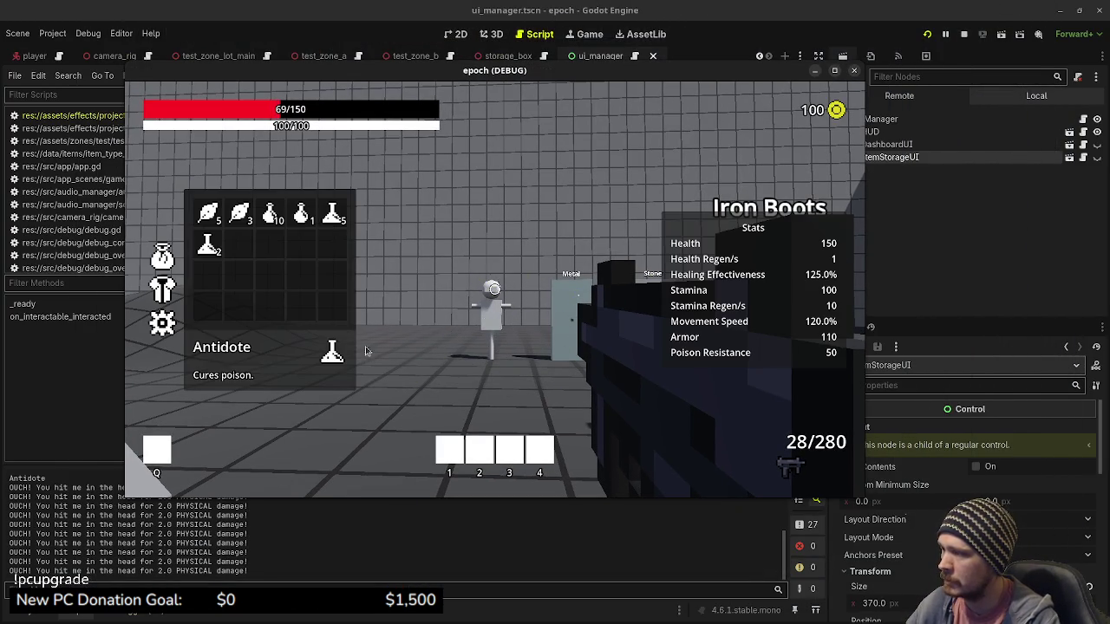
{"action": "key", "text": "Tab"}
Step: Swap to the poison pistol at the pedestal and shoot the dummy for 2.0 POISON damage
{"action": "key", "text": "e"}
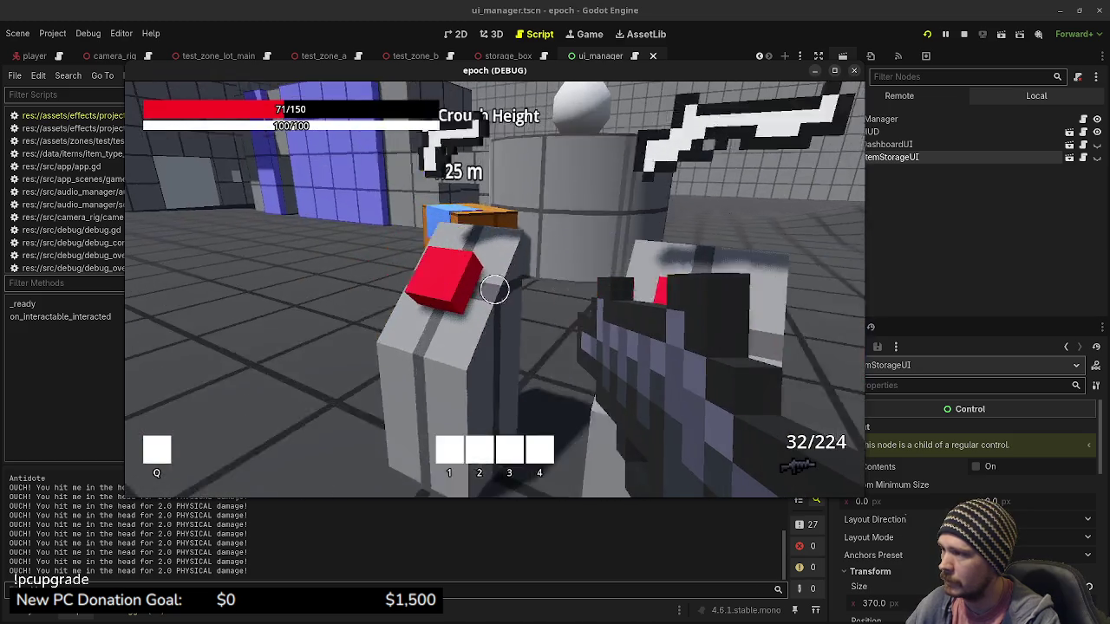
{"action": "key", "text": "e"}
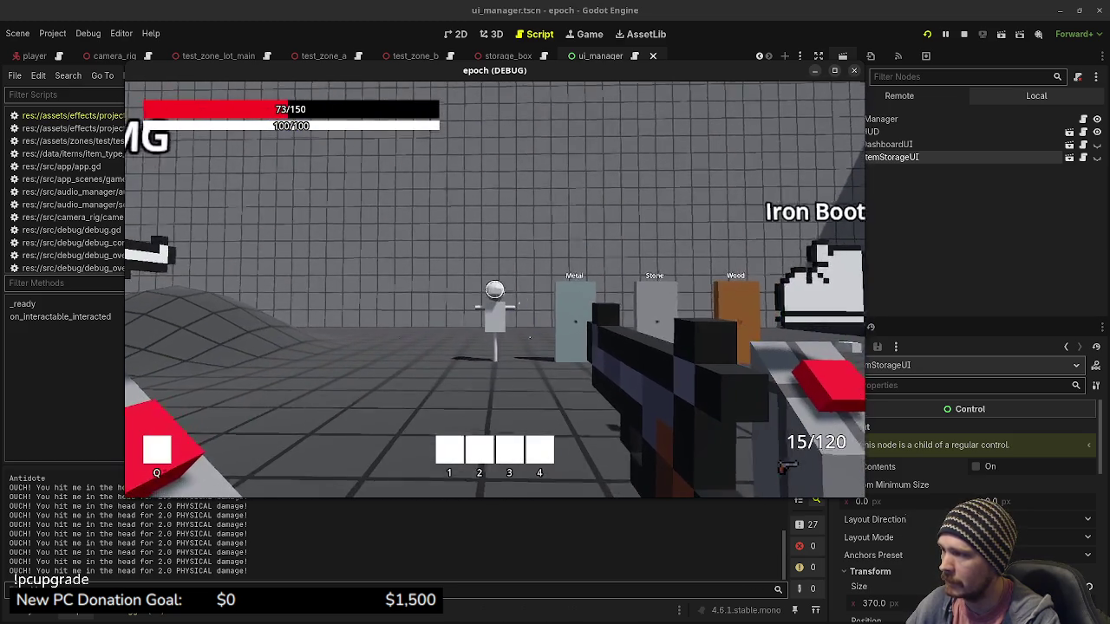
{"action": "left_click", "coordinate": [494, 290]}
{"action": "left_click", "coordinate": [494, 289]}
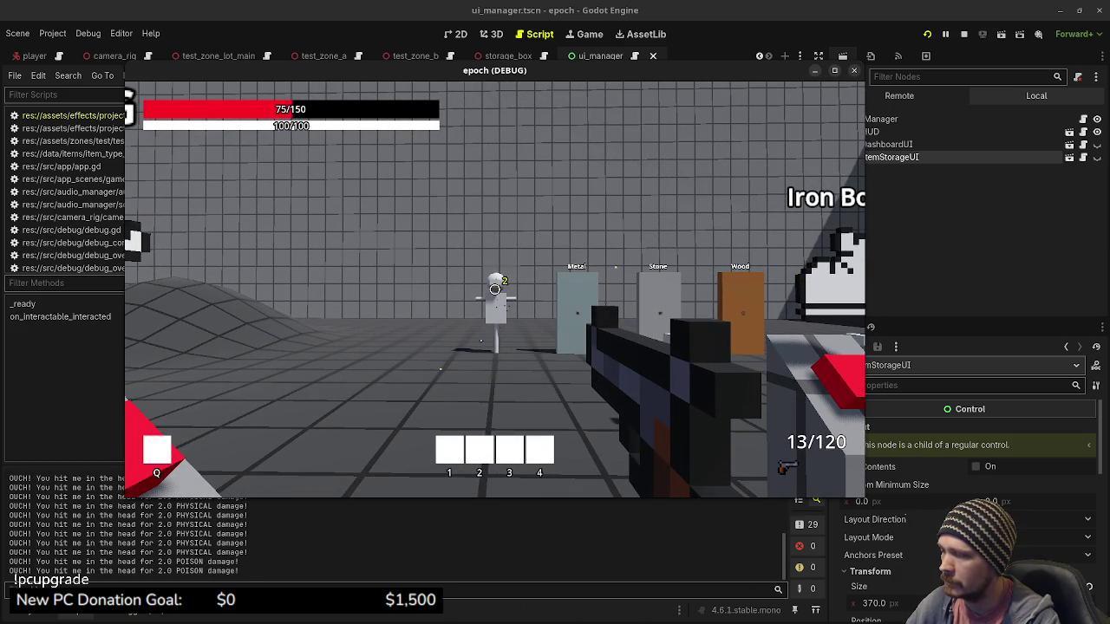
{"action": "left_click", "coordinate": [494, 289]}
{"action": "left_click", "coordinate": [494, 289]}
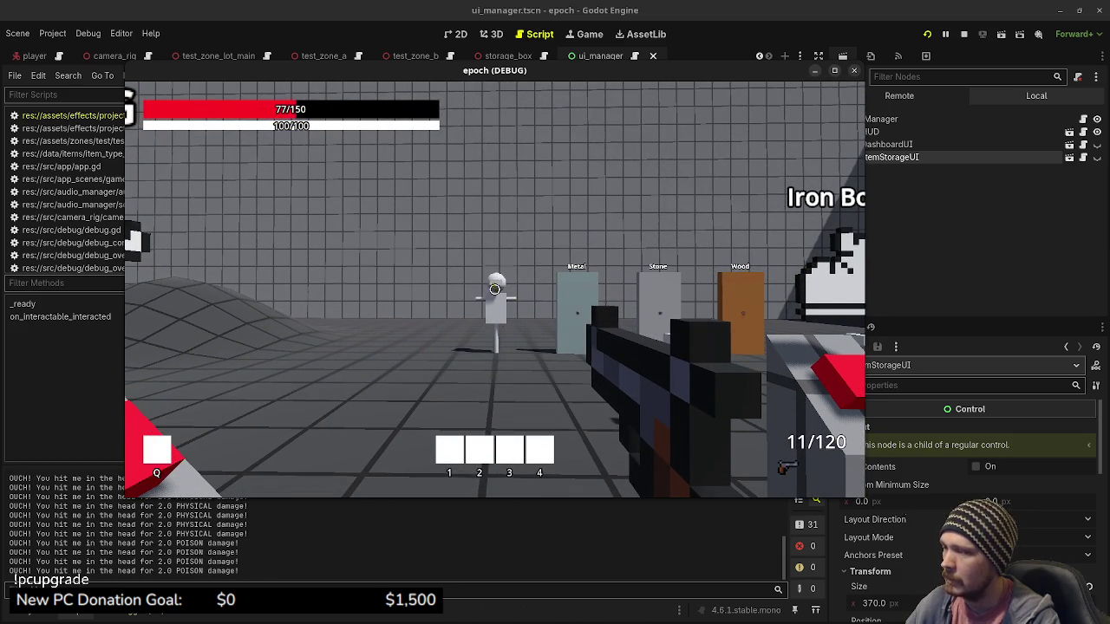
{"action": "key", "text": "w"}
{"action": "key", "text": "w"}
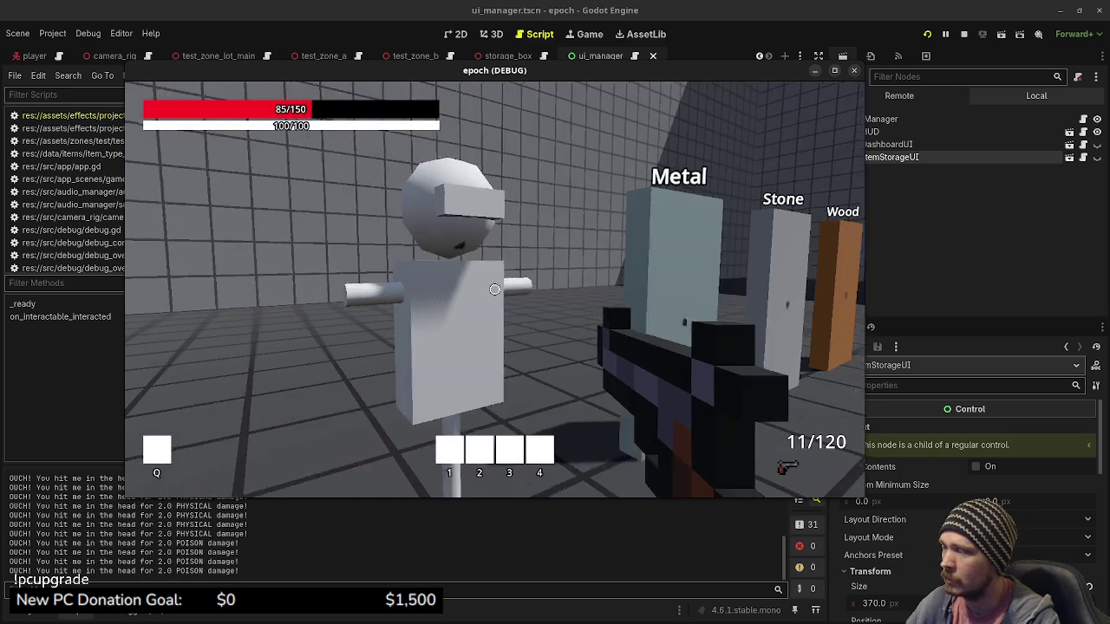
Step: Fire nine shots at the Metal, Stone and Wood targets and the training dummy
{"action": "left_click", "coordinate": [494, 289]}
{"action": "left_click", "coordinate": [494, 289]}
{"action": "left_click", "coordinate": [494, 289]}
{"action": "left_click", "coordinate": [494, 289]}
{"action": "left_click", "coordinate": [494, 289]}
{"action": "left_click", "coordinate": [494, 289]}
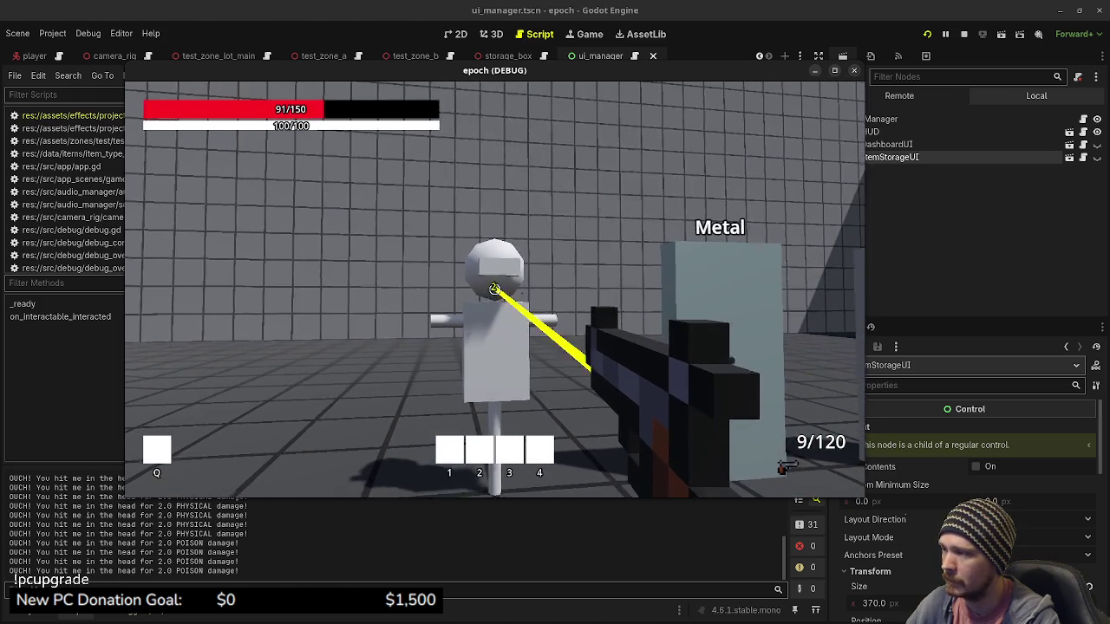
{"action": "left_click", "coordinate": [494, 289]}
{"action": "left_click", "coordinate": [494, 289]}
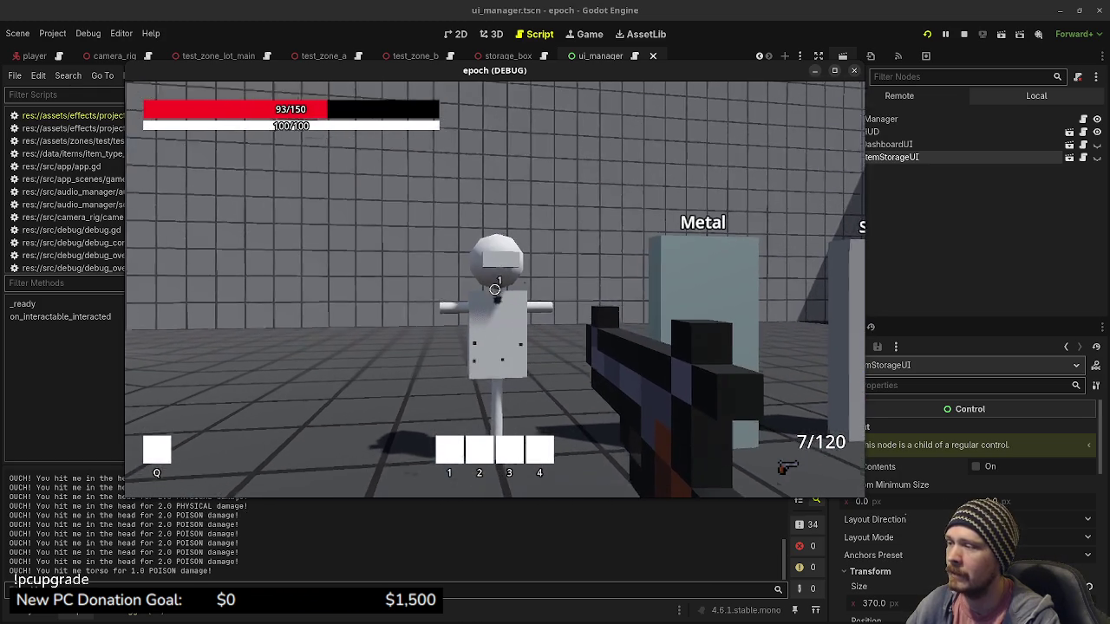
{"action": "left_click", "coordinate": [494, 289]}
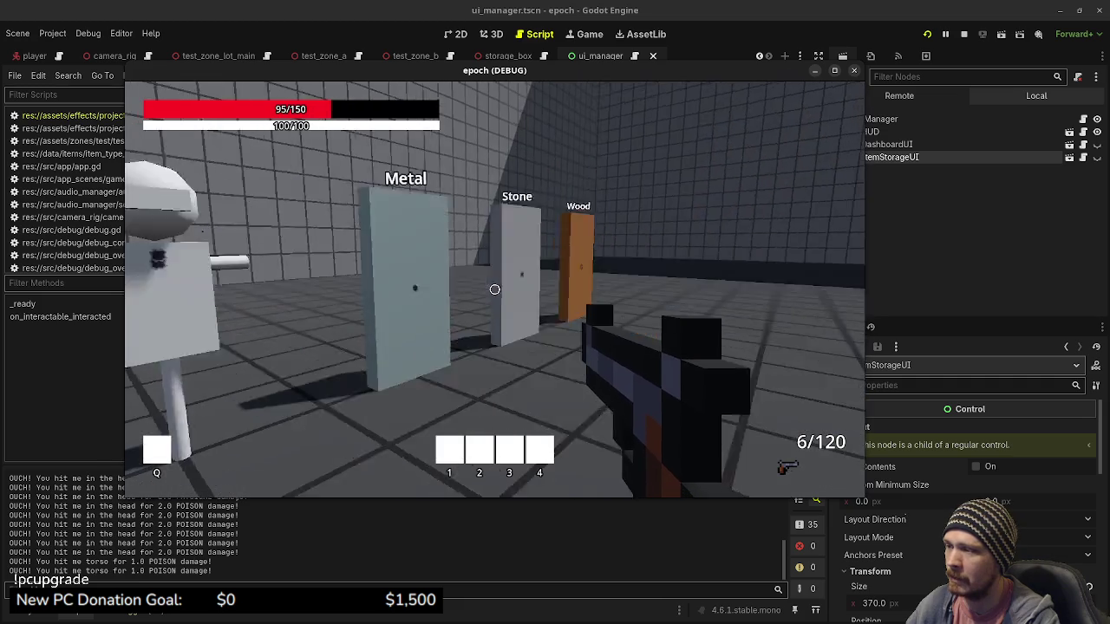
Step: Take the SMG from its pedestal, fire it at the dummy, and strafe toward the armour pedestals
{"action": "key", "text": "w"}
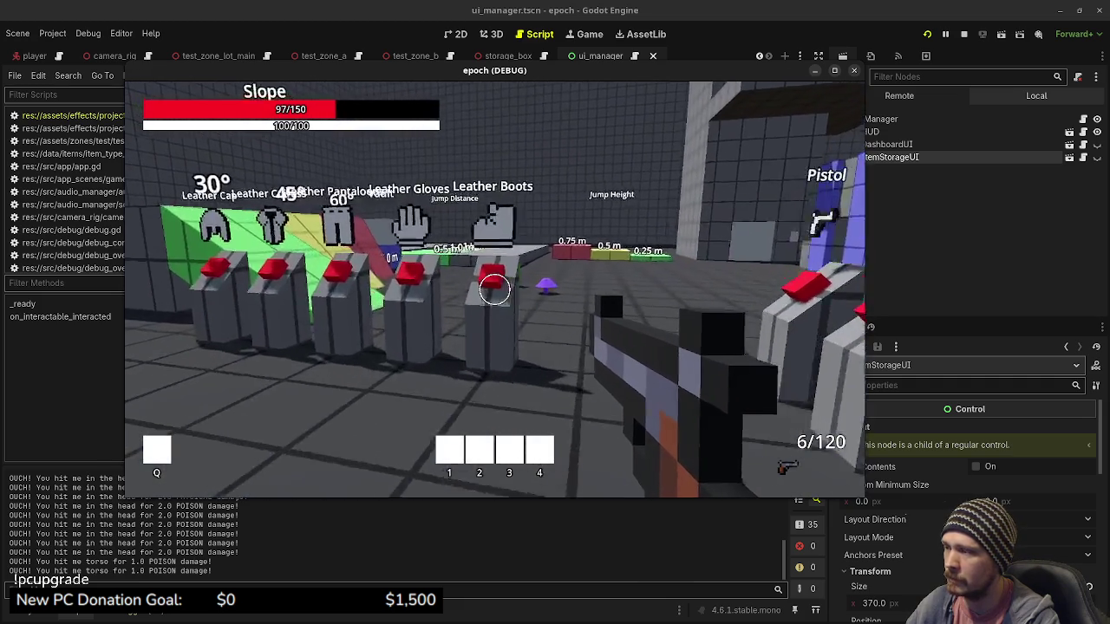
{"action": "key", "text": "w"}
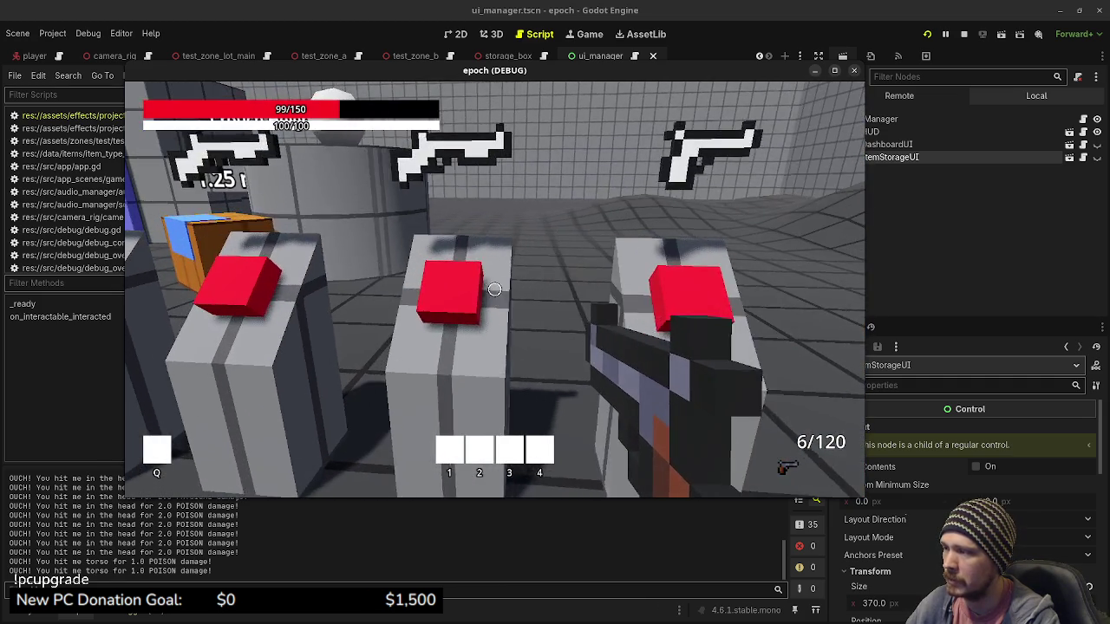
{"action": "key", "text": "e"}
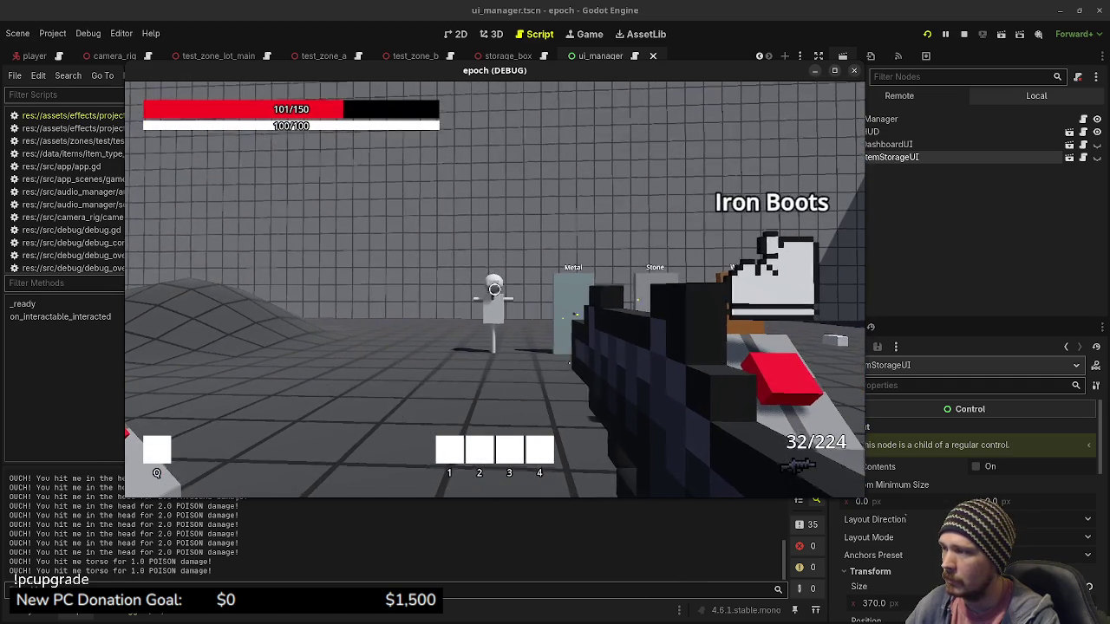
{"action": "left_click", "coordinate": [494, 289]}
{"action": "left_click", "coordinate": [494, 289]}
{"action": "key", "text": "d"}
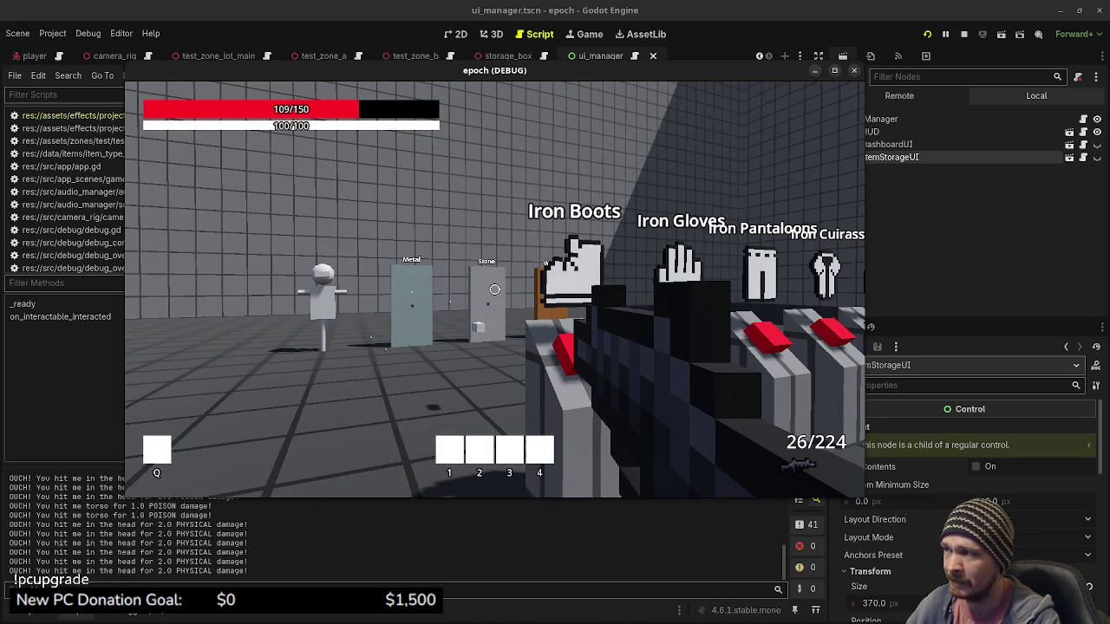
{"action": "mouse_move", "coordinate": [494, 289]}
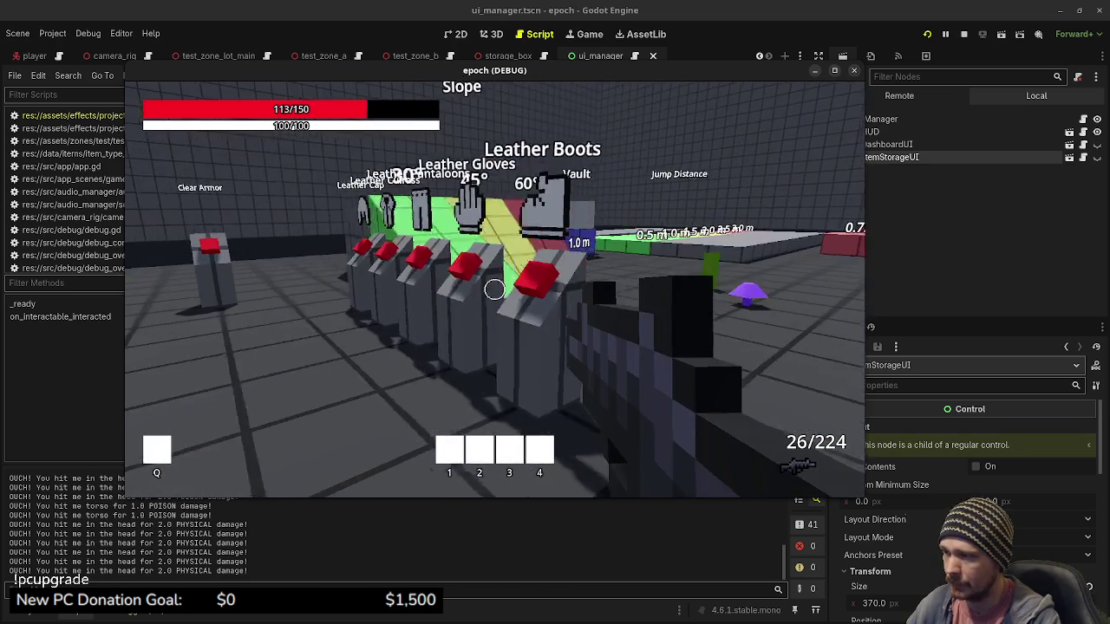
Step: Harvest the purple mushroom and green herb, checking the inventory after each
{"action": "key", "text": "w"}
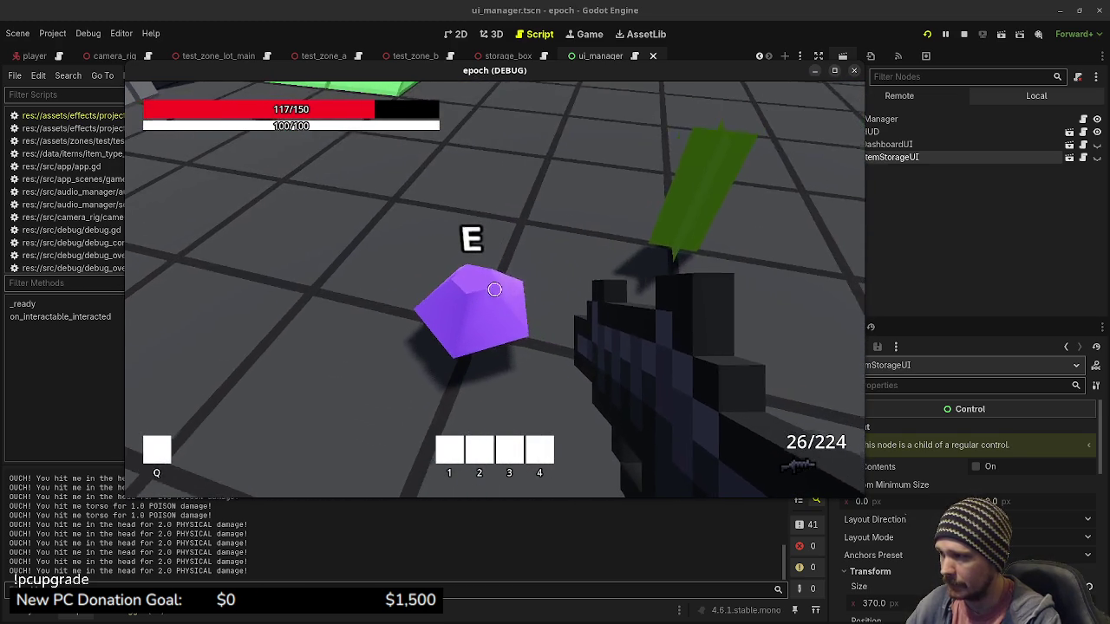
{"action": "key", "text": "Tab"}
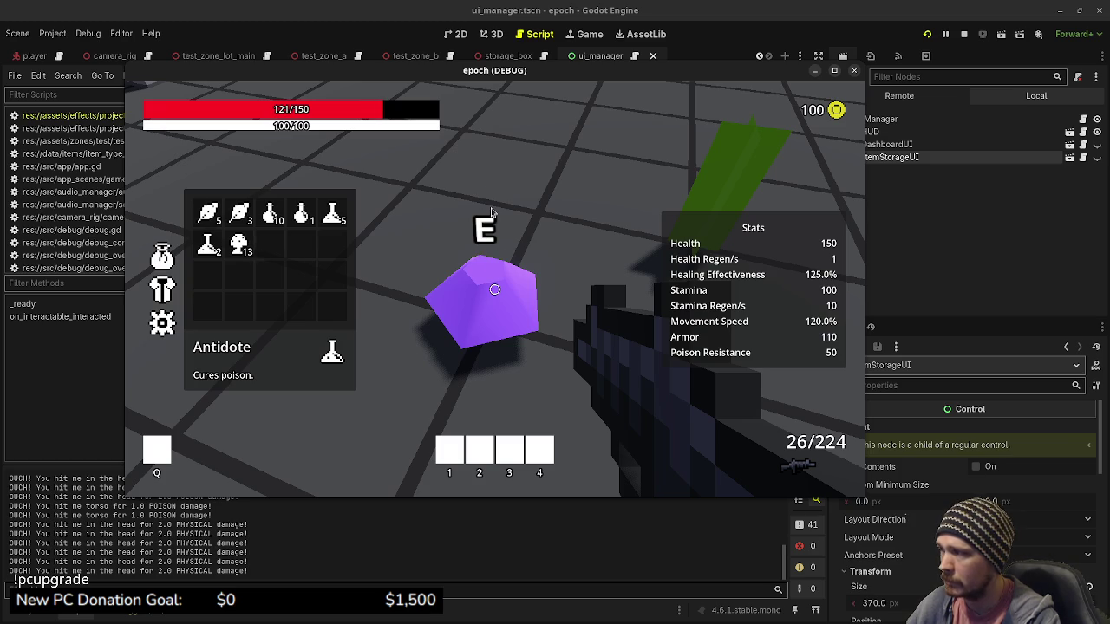
{"action": "key", "text": "Tab"}
{"action": "key", "text": "Tab"}
{"action": "key", "text": "e"}
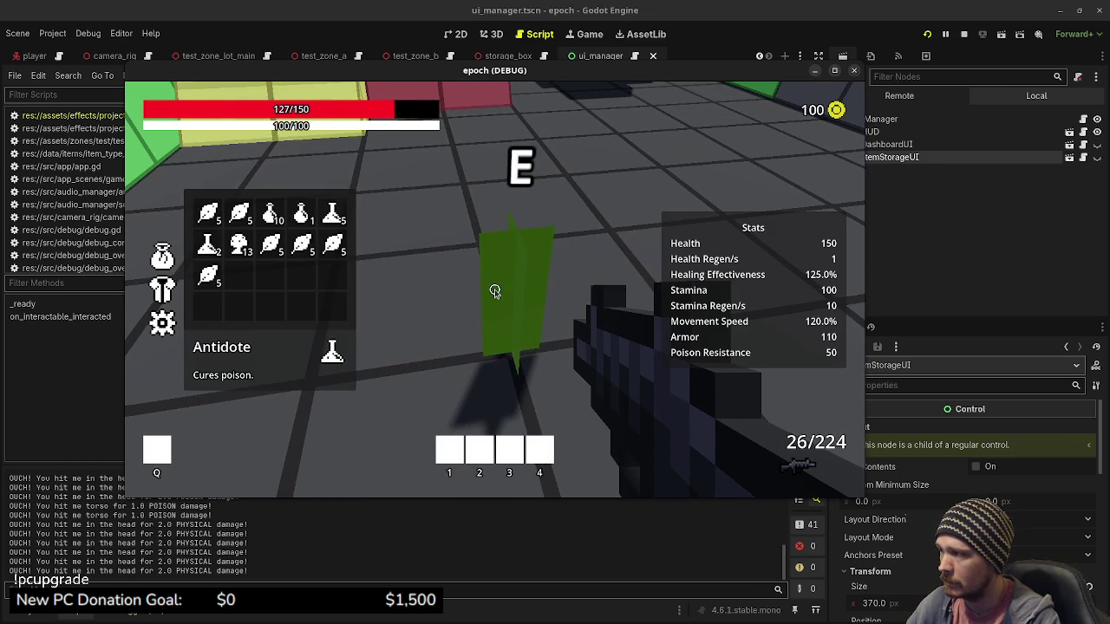
{"action": "key", "text": "Tab"}
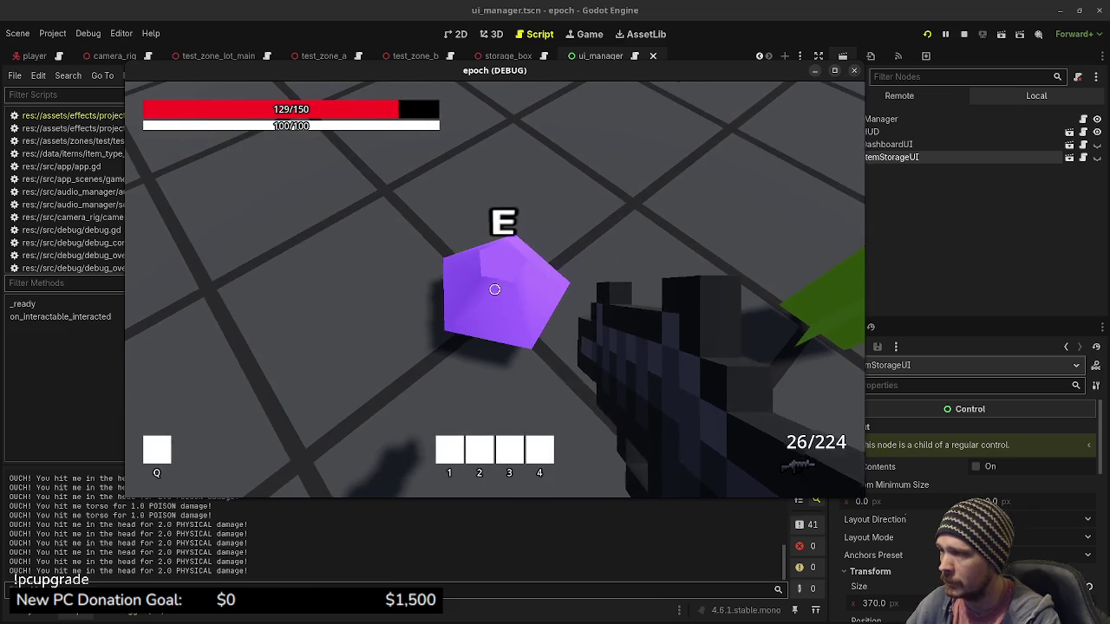
{"action": "key", "text": "Tab"}
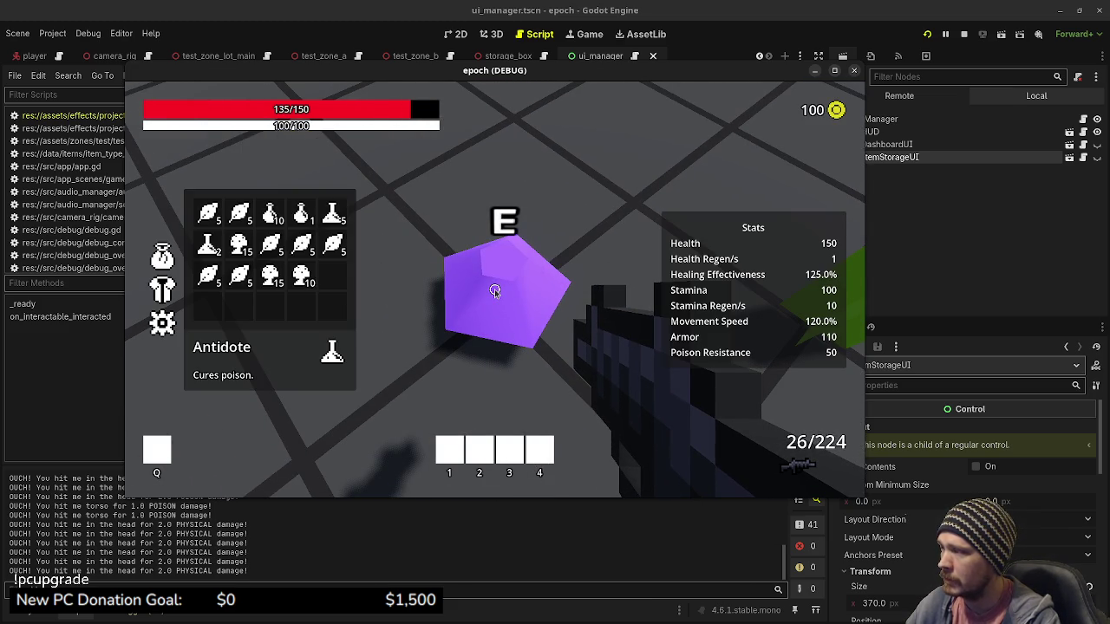
{"action": "key", "text": "Tab"}
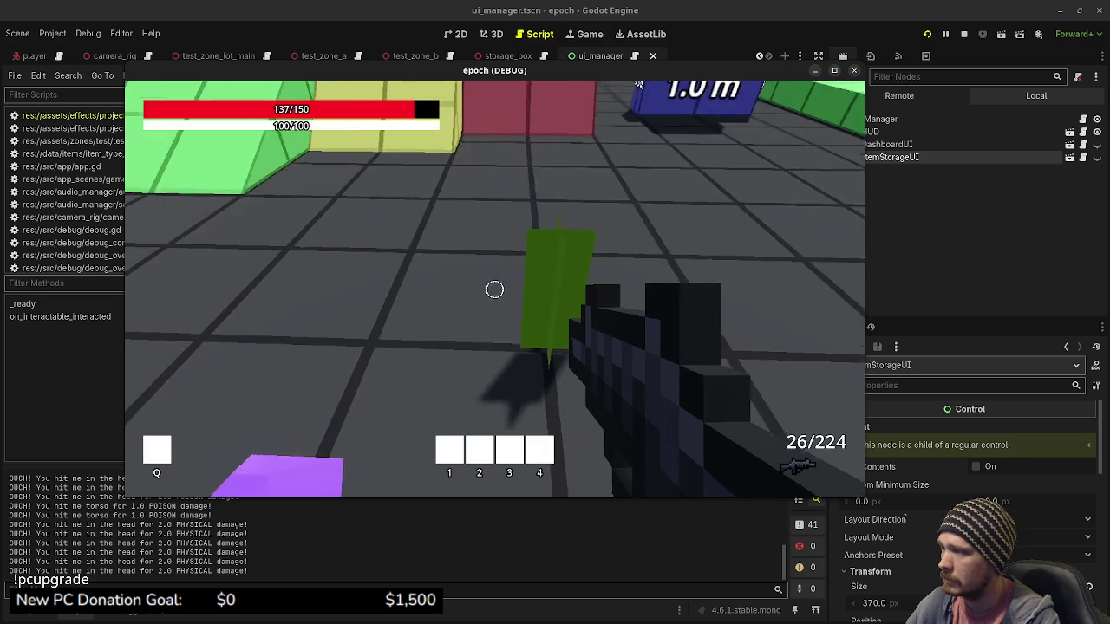
{"action": "key", "text": "Tab"}
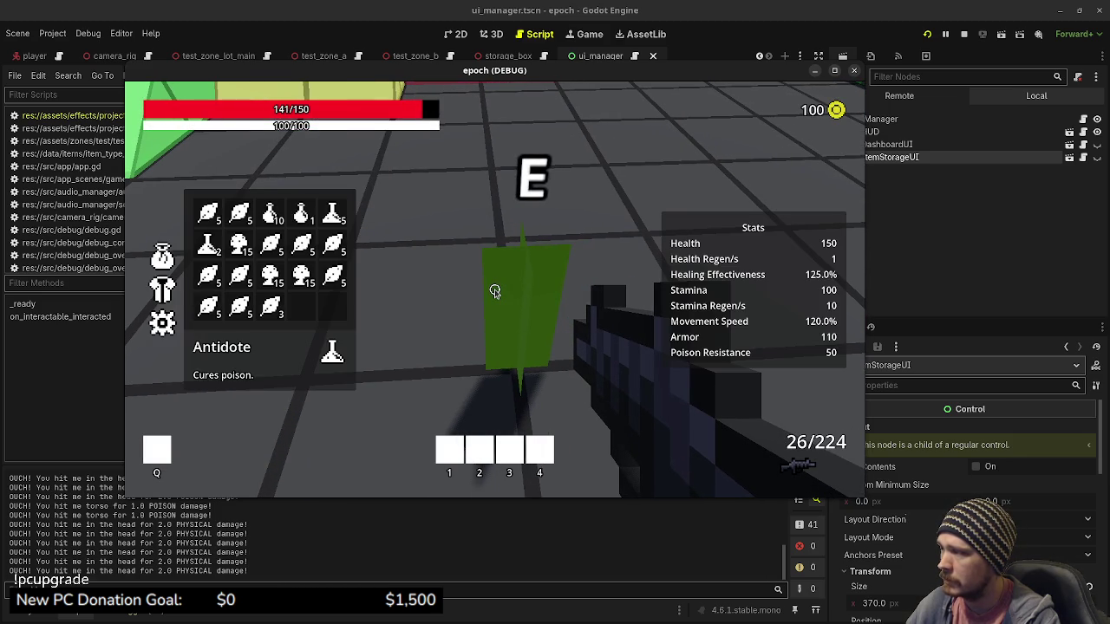
{"action": "key", "text": "Tab"}
Step: Walk up to the orange crate and open its Item Storage holding five stacks of 10 Potions
{"action": "key", "text": "w"}
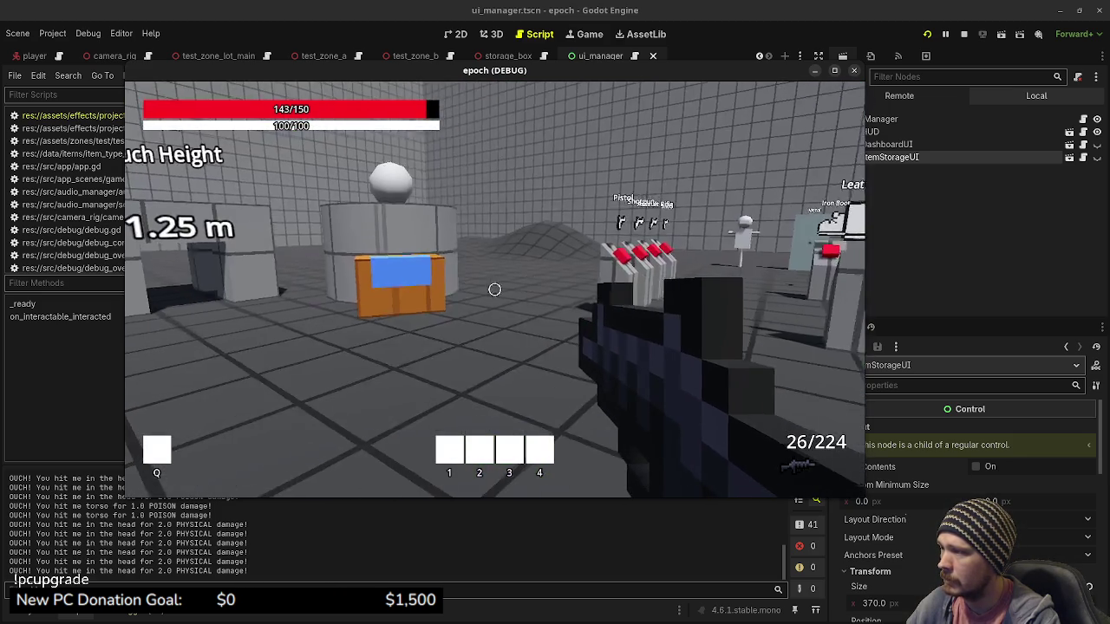
{"action": "key", "text": "a"}
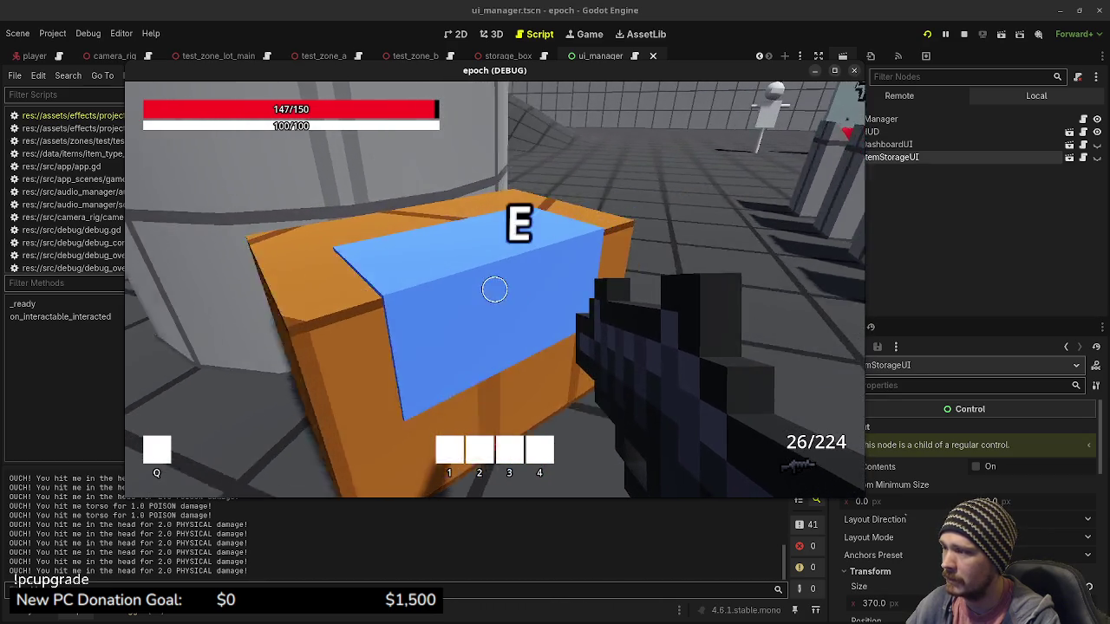
{"action": "key", "text": "e"}
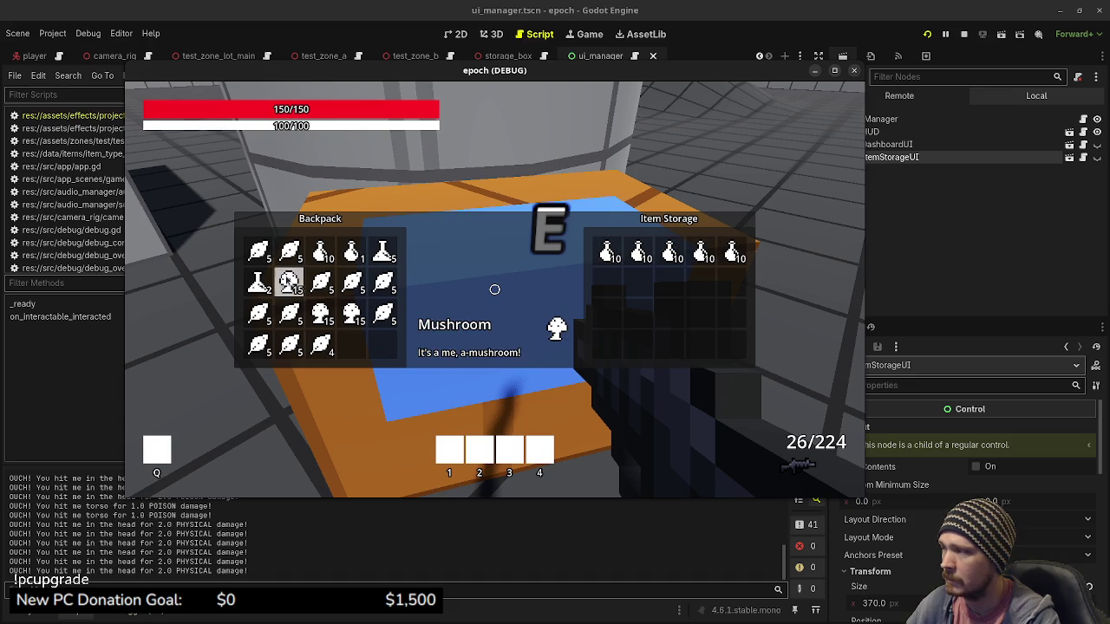
Step: Transfer the herb stacks from the Backpack into Item Storage
{"action": "left_click", "coordinate": [323, 347]}
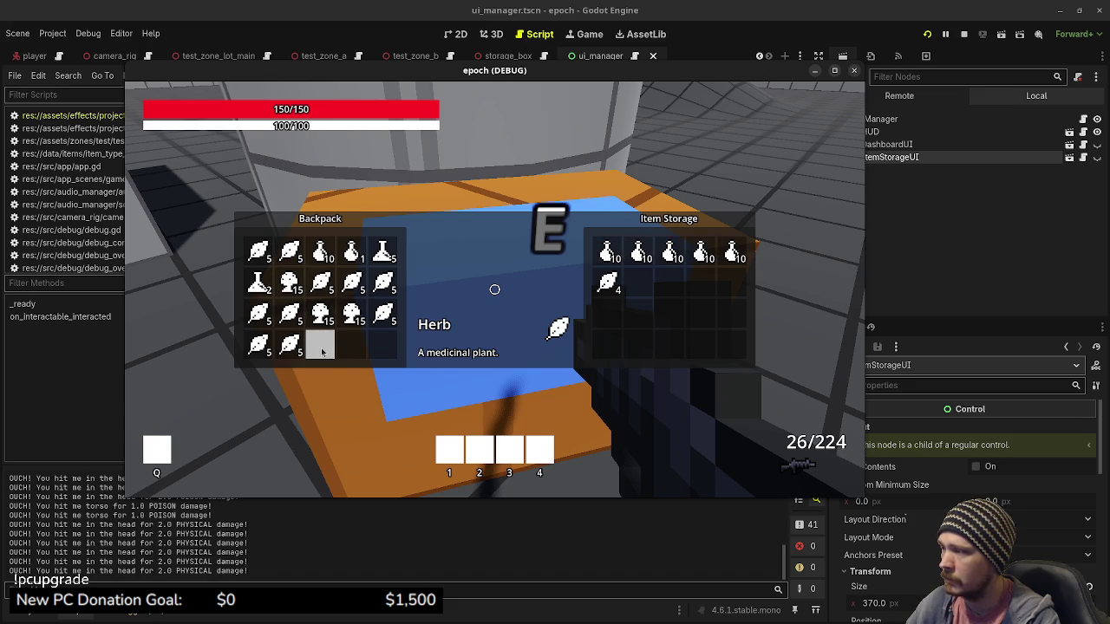
{"action": "left_click", "coordinate": [292, 347]}
{"action": "left_click", "coordinate": [289, 346]}
{"action": "left_click", "coordinate": [258, 351]}
{"action": "left_click", "coordinate": [257, 353]}
{"action": "left_click", "coordinate": [383, 314]}
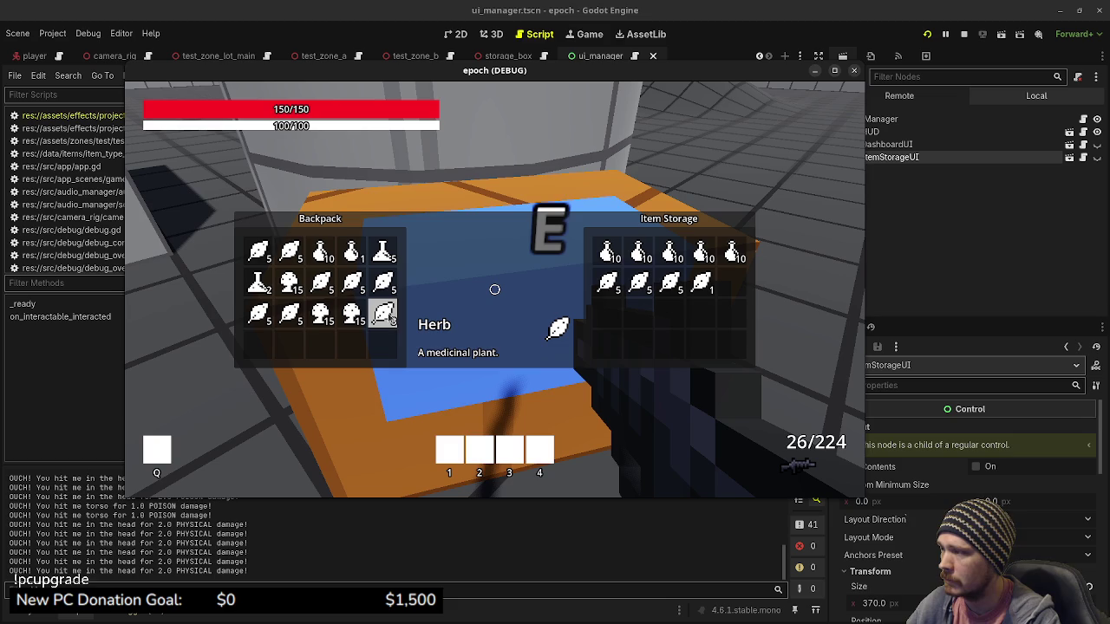
Step: Move the mushroom stacks from the Backpack into Item Storage
{"action": "left_click", "coordinate": [351, 314]}
{"action": "left_click", "coordinate": [351, 317]}
{"action": "left_click", "coordinate": [351, 317]}
{"action": "left_click", "coordinate": [351, 317]}
{"action": "left_click", "coordinate": [351, 317]}
{"action": "left_click", "coordinate": [351, 318]}
{"action": "left_click", "coordinate": [351, 318]}
{"action": "left_click", "coordinate": [351, 318]}
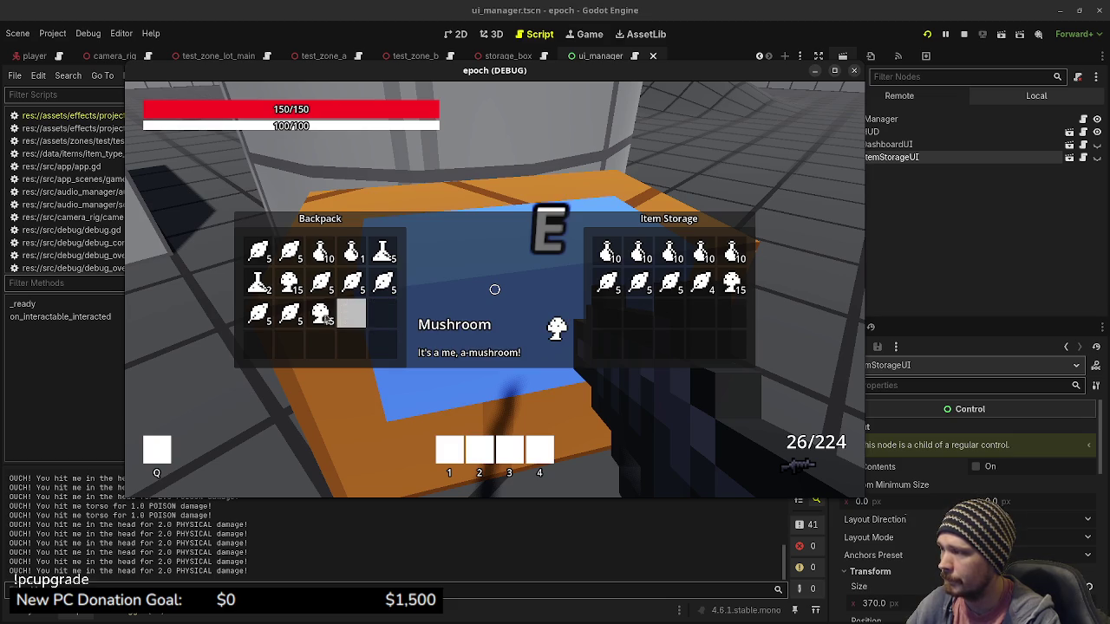
{"action": "left_click", "coordinate": [319, 316]}
{"action": "left_click", "coordinate": [319, 318]}
{"action": "left_click", "coordinate": [319, 317]}
{"action": "left_click", "coordinate": [319, 317]}
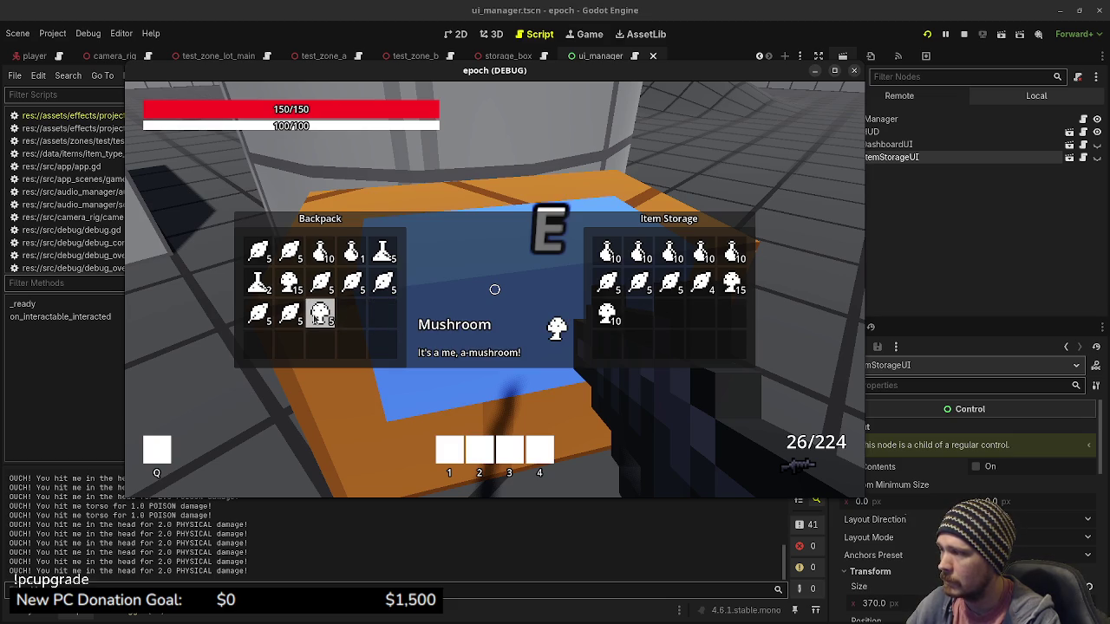
{"action": "left_click", "coordinate": [319, 318]}
Step: Transfer the remaining herb and mushroom stacks into storage, ending with Herb 4 and Mushroom 10
{"action": "left_click", "coordinate": [290, 317]}
{"action": "left_click", "coordinate": [289, 318]}
{"action": "left_click", "coordinate": [289, 317]}
{"action": "left_click", "coordinate": [290, 317]}
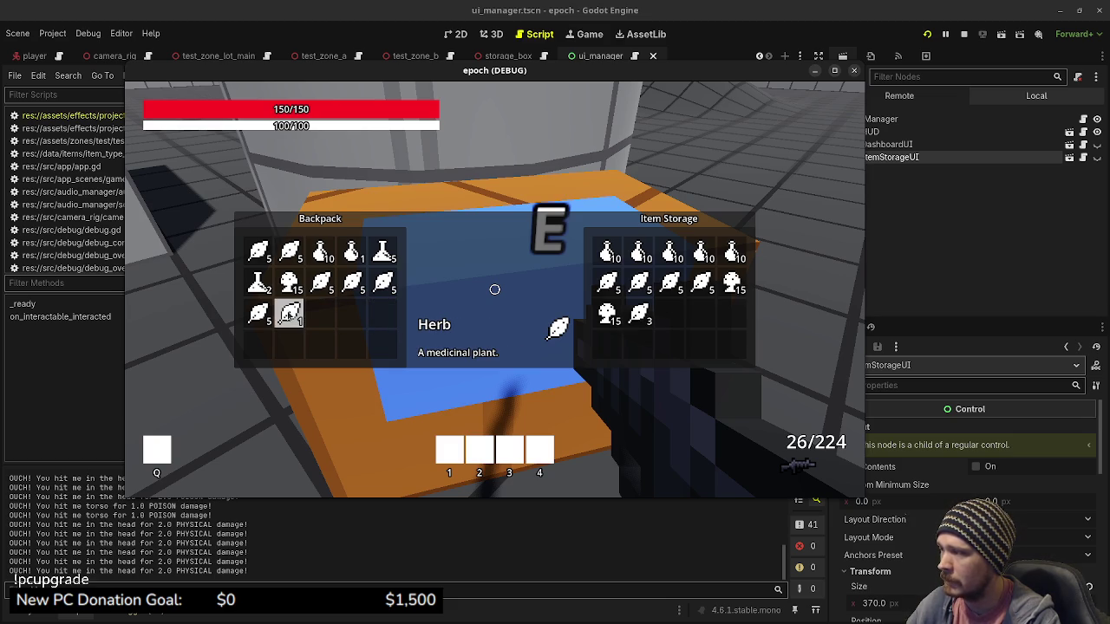
{"action": "left_click", "coordinate": [290, 318]}
{"action": "left_click", "coordinate": [266, 317]}
{"action": "left_click", "coordinate": [265, 317]}
{"action": "left_click", "coordinate": [266, 317]}
{"action": "left_click", "coordinate": [265, 317]}
{"action": "left_click", "coordinate": [391, 291]}
{"action": "left_click", "coordinate": [390, 292]}
{"action": "left_click", "coordinate": [390, 291]}
{"action": "left_click", "coordinate": [390, 292]}
{"action": "left_click", "coordinate": [390, 292]}
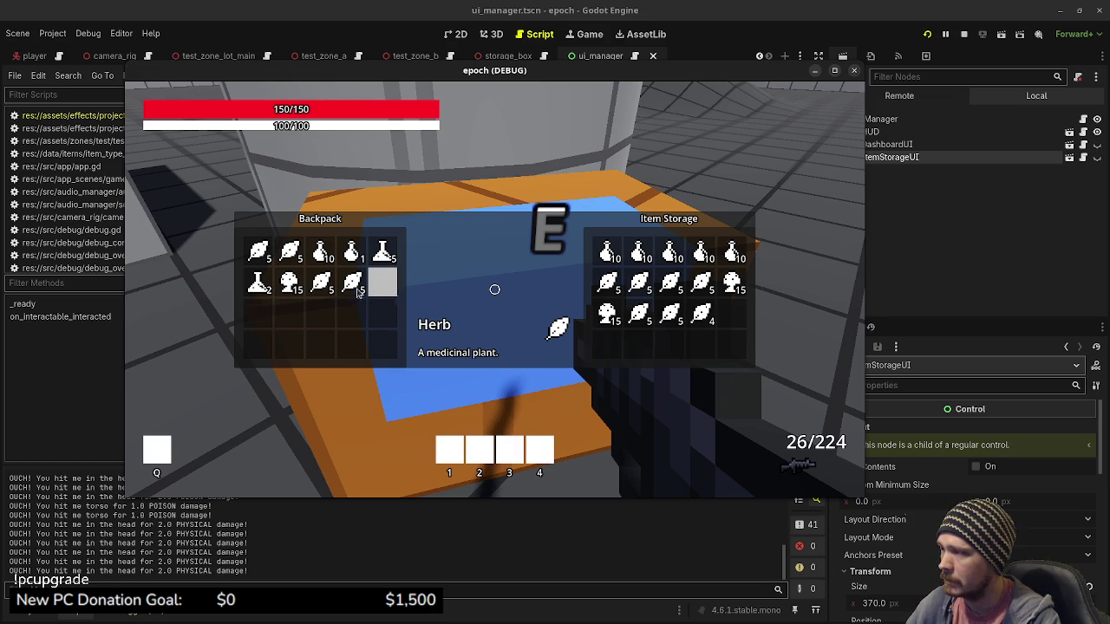
{"action": "left_click", "coordinate": [359, 291]}
{"action": "left_click", "coordinate": [359, 292]}
{"action": "left_click", "coordinate": [359, 291]}
{"action": "left_click", "coordinate": [359, 292]}
{"action": "left_click", "coordinate": [359, 292]}
{"action": "left_click", "coordinate": [321, 290]}
{"action": "left_click", "coordinate": [321, 289]}
{"action": "left_click", "coordinate": [321, 290]}
{"action": "left_click", "coordinate": [321, 289]}
{"action": "left_click", "coordinate": [321, 290]}
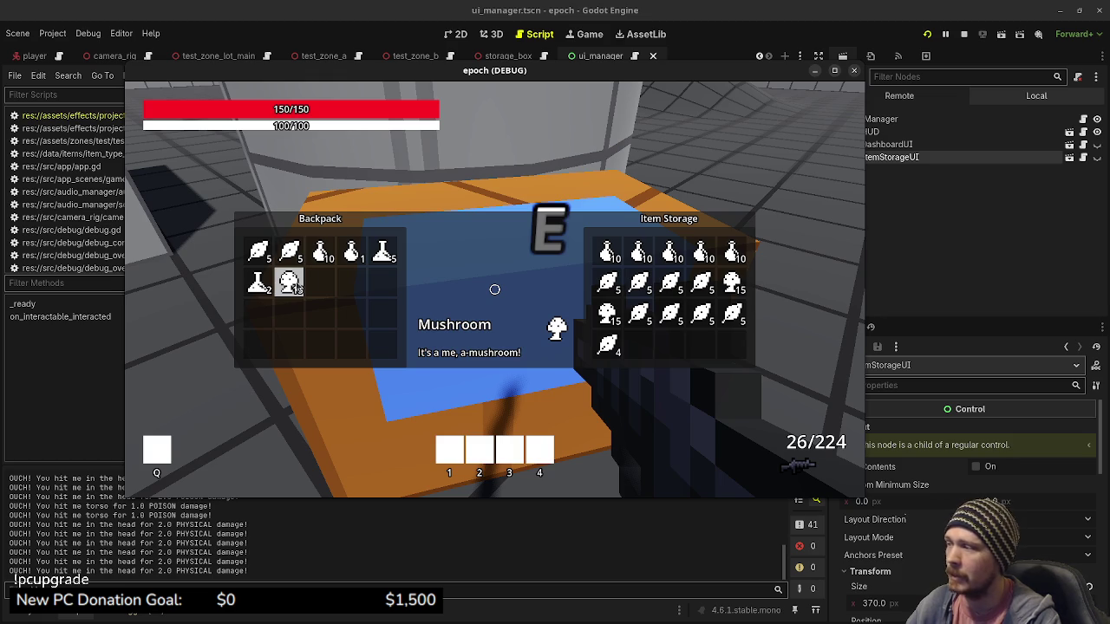
{"action": "left_click", "coordinate": [295, 289]}
{"action": "left_click", "coordinate": [295, 289]}
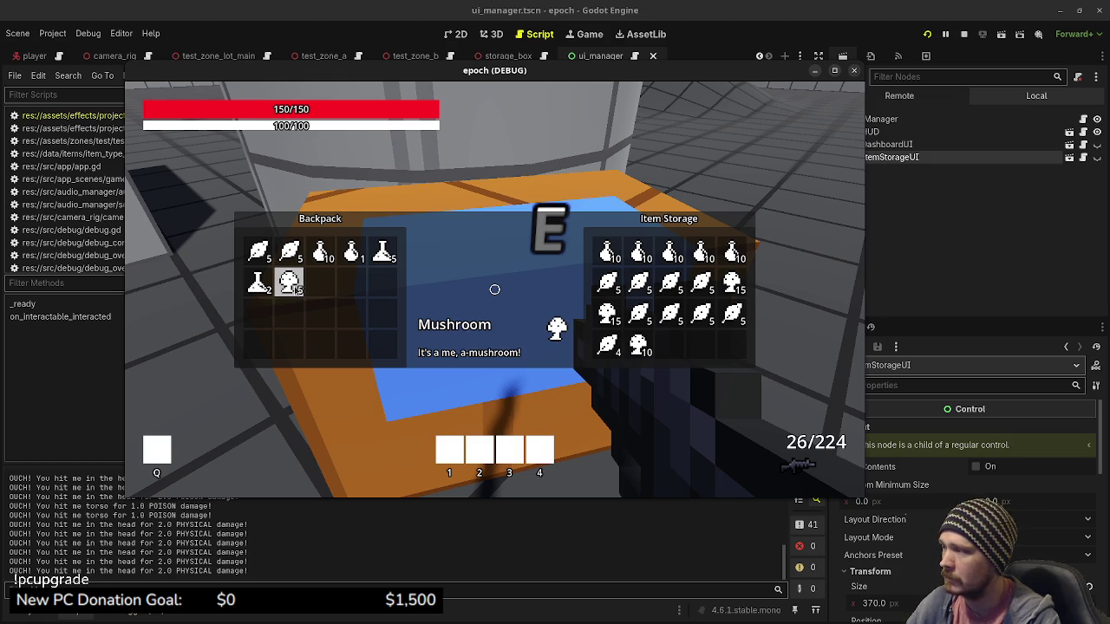
Step: Merge the backpack mushrooms into the storage stack, then take mushrooms back into the Backpack
{"action": "mouse_move", "coordinate": [295, 288]}
{"action": "left_mouse_down"}
{"action": "mouse_move", "coordinate": [396, 307]}
{"action": "mouse_move", "coordinate": [625, 317]}
{"action": "mouse_move", "coordinate": [646, 345]}
{"action": "left_mouse_up"}
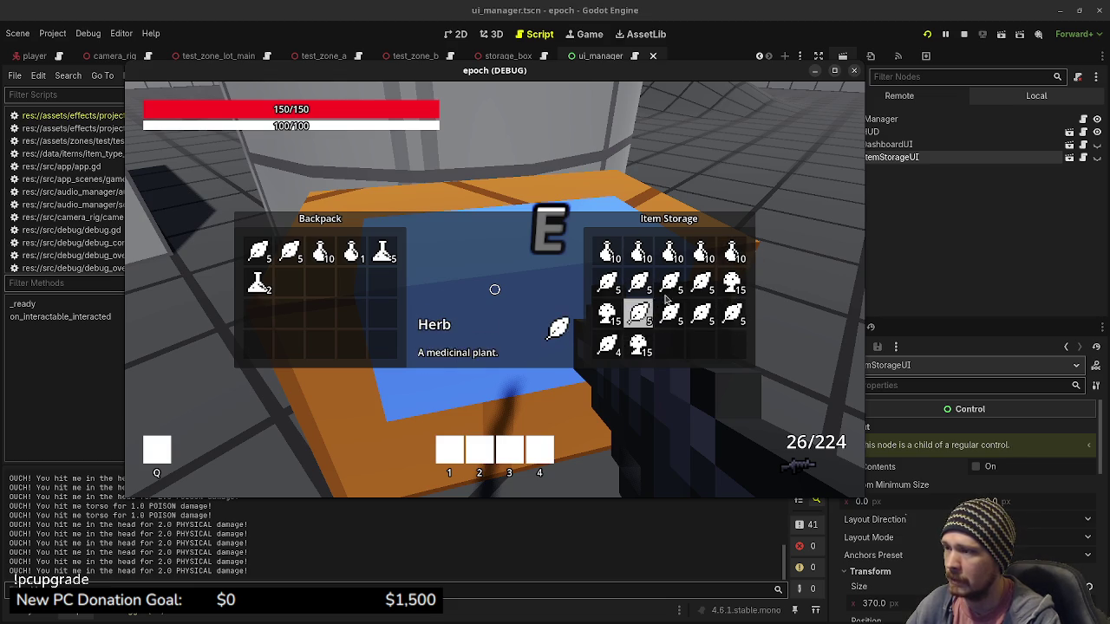
{"action": "right_click", "coordinate": [638, 344]}
{"action": "right_click", "coordinate": [639, 344]}
{"action": "right_click", "coordinate": [638, 344]}
{"action": "right_click", "coordinate": [638, 344]}
{"action": "right_click", "coordinate": [639, 344]}
{"action": "right_click", "coordinate": [638, 344]}
{"action": "right_click", "coordinate": [638, 345]}
{"action": "right_click", "coordinate": [638, 344]}
{"action": "right_click", "coordinate": [638, 344]}
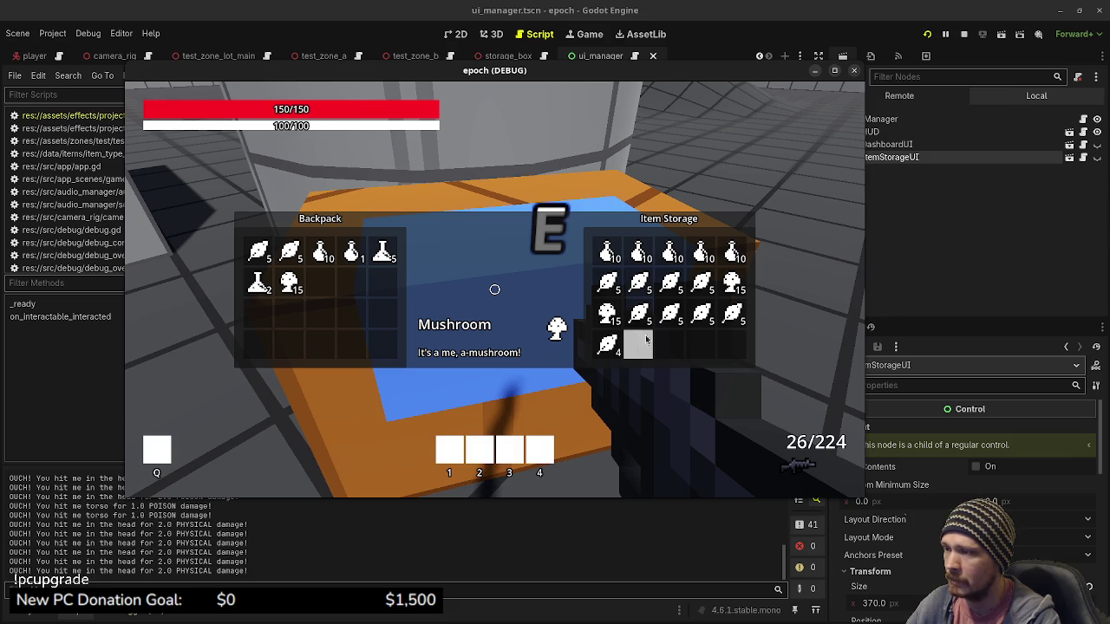
Step: Take several Potions from Item Storage into the Backpack
{"action": "right_click", "coordinate": [733, 253]}
{"action": "right_click", "coordinate": [733, 253]}
{"action": "right_click", "coordinate": [734, 253]}
{"action": "right_click", "coordinate": [734, 253]}
{"action": "right_click", "coordinate": [734, 253]}
{"action": "right_click", "coordinate": [733, 253]}
{"action": "right_click", "coordinate": [734, 253]}
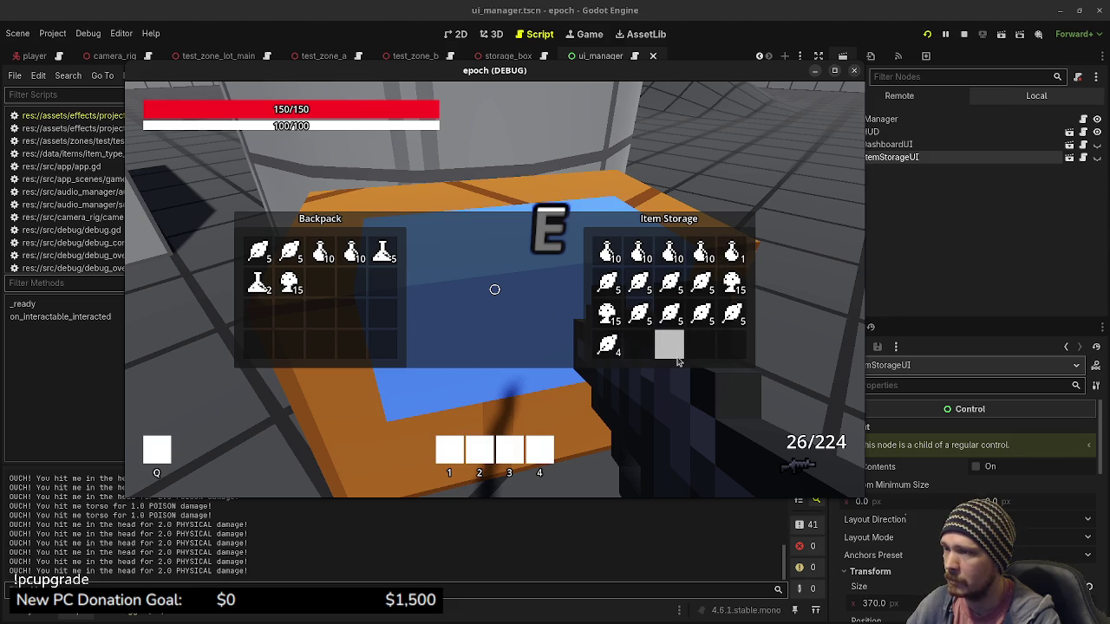
Step: Send the remaining backpack herbs into Item Storage and close the crate
{"action": "right_click", "coordinate": [291, 255]}
{"action": "right_click", "coordinate": [292, 255]}
{"action": "right_click", "coordinate": [291, 255]}
{"action": "right_click", "coordinate": [291, 254]}
{"action": "right_click", "coordinate": [291, 255]}
{"action": "right_click", "coordinate": [270, 254]}
{"action": "right_click", "coordinate": [271, 254]}
{"action": "right_click", "coordinate": [270, 253]}
{"action": "right_click", "coordinate": [271, 253]}
{"action": "right_click", "coordinate": [271, 253]}
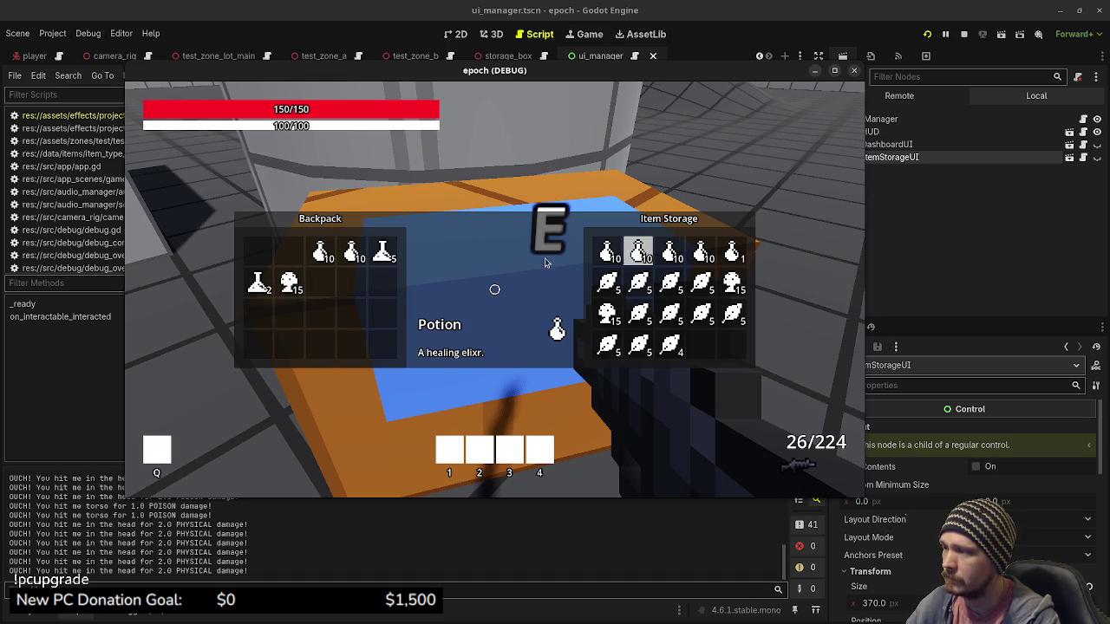
{"action": "key", "text": "e"}
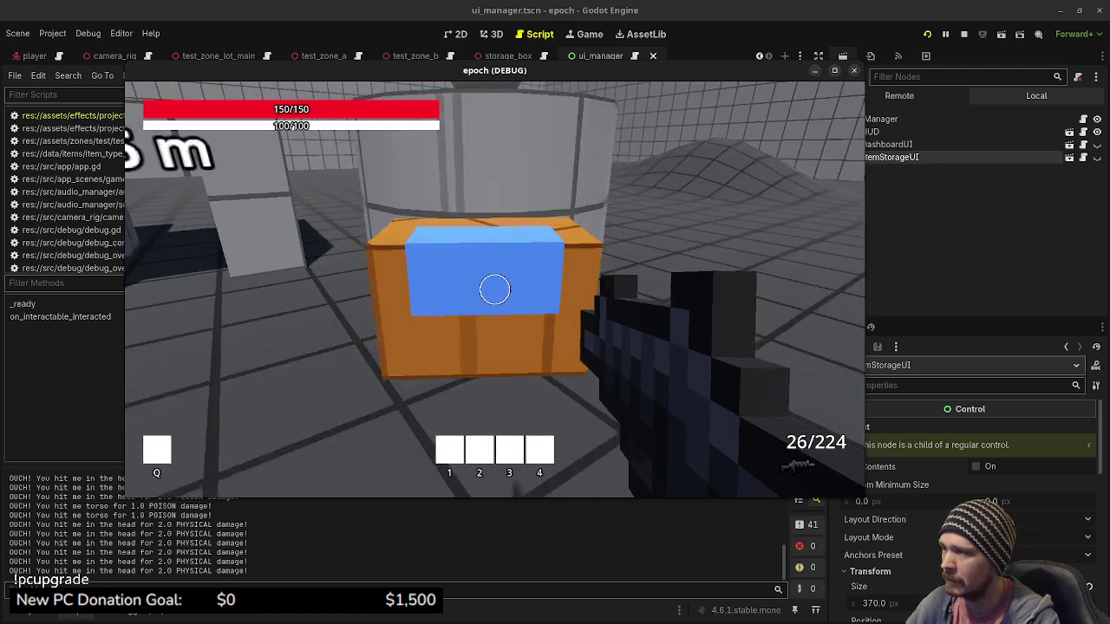
Step: Shoot the training dummy, reload to 32/209 rifle ammo, and maximize the game window
{"action": "key", "text": "Escape"}
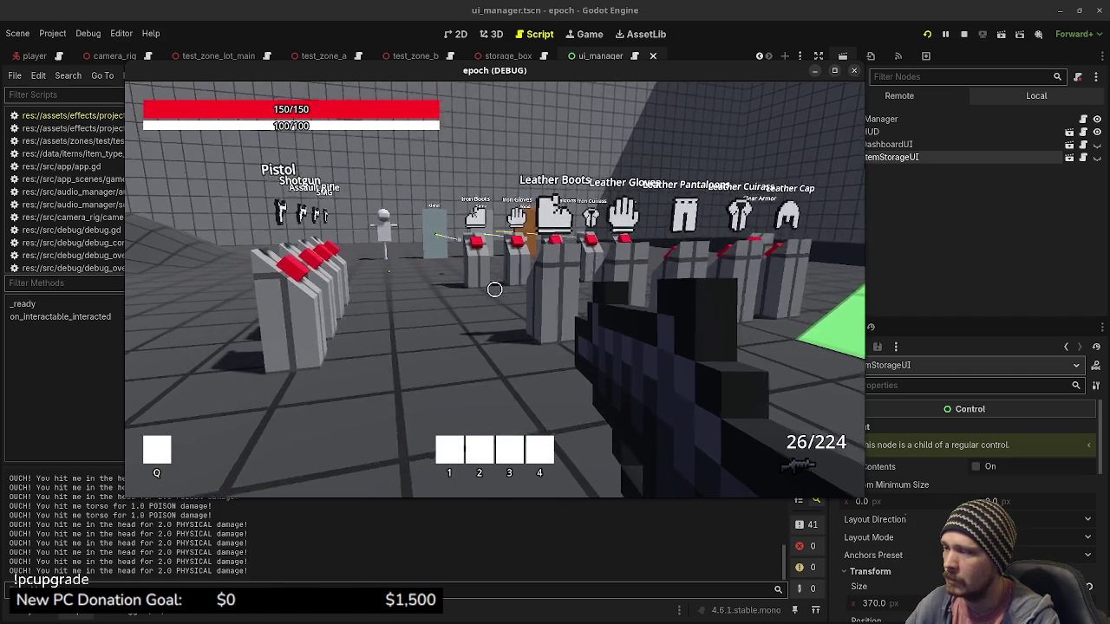
{"action": "left_click", "coordinate": [494, 291]}
{"action": "left_click", "coordinate": [494, 290]}
{"action": "left_click", "coordinate": [494, 291]}
{"action": "key", "text": "r"}
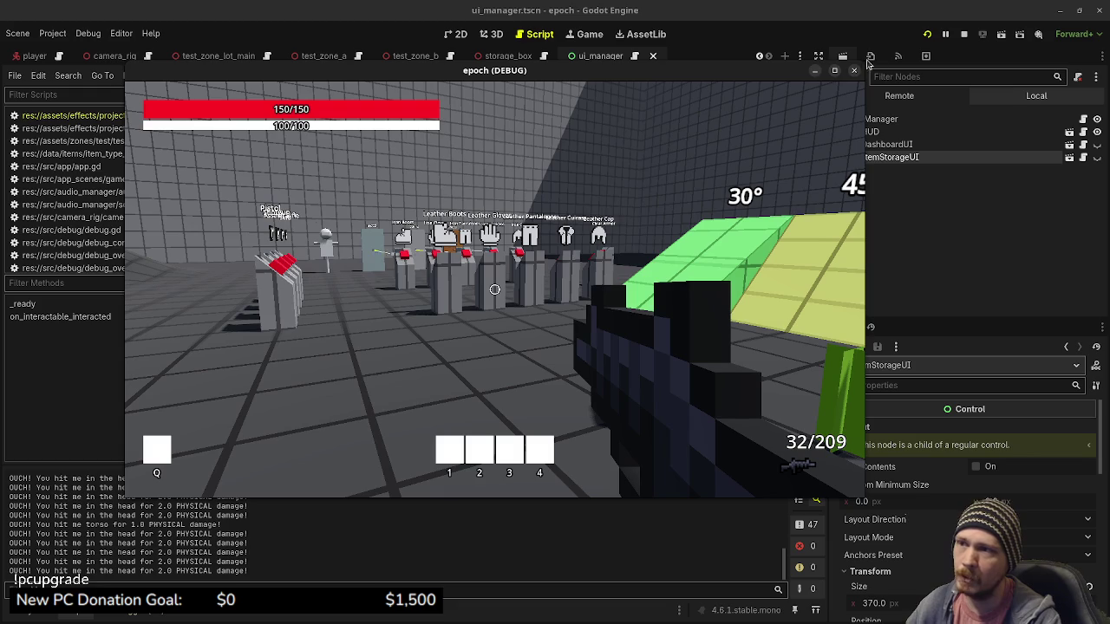
{"action": "left_click", "coordinate": [834, 71]}
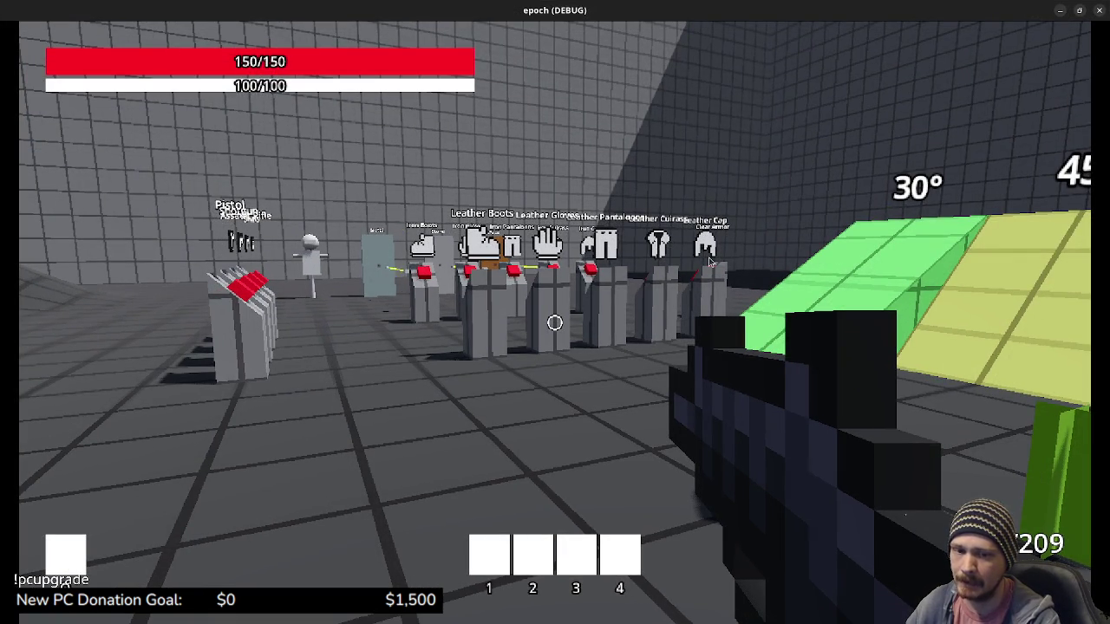
Step: Walk to the orange crate, open and close its storage, then step back toward the weapon stands
{"action": "key", "text": "Tab"}
{"action": "key", "text": "Tab"}
{"action": "key", "text": "w"}
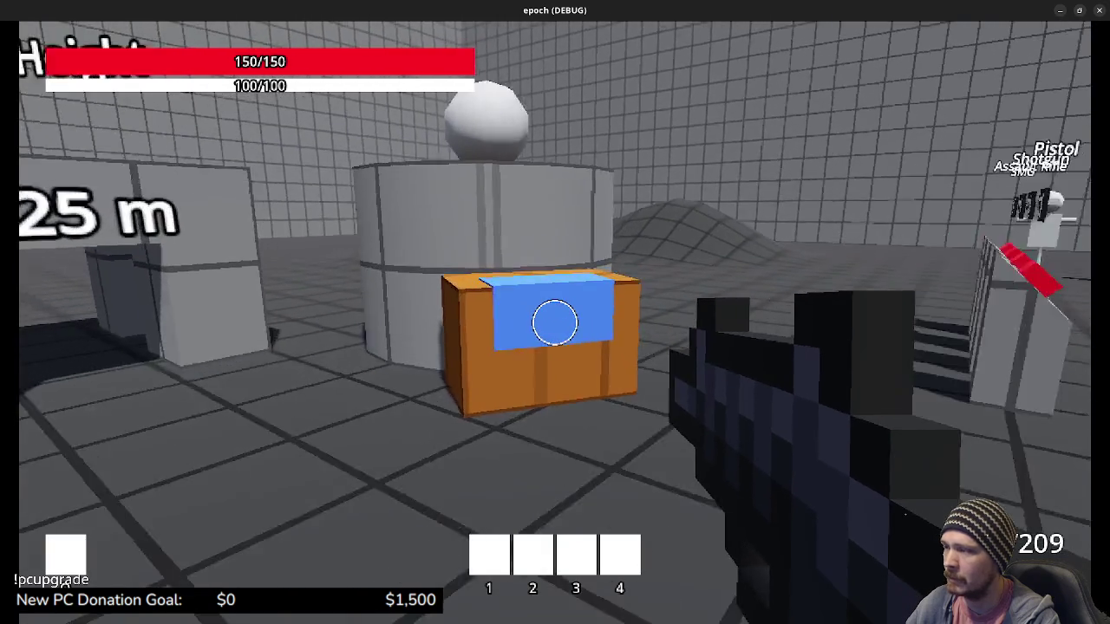
{"action": "key", "text": "e"}
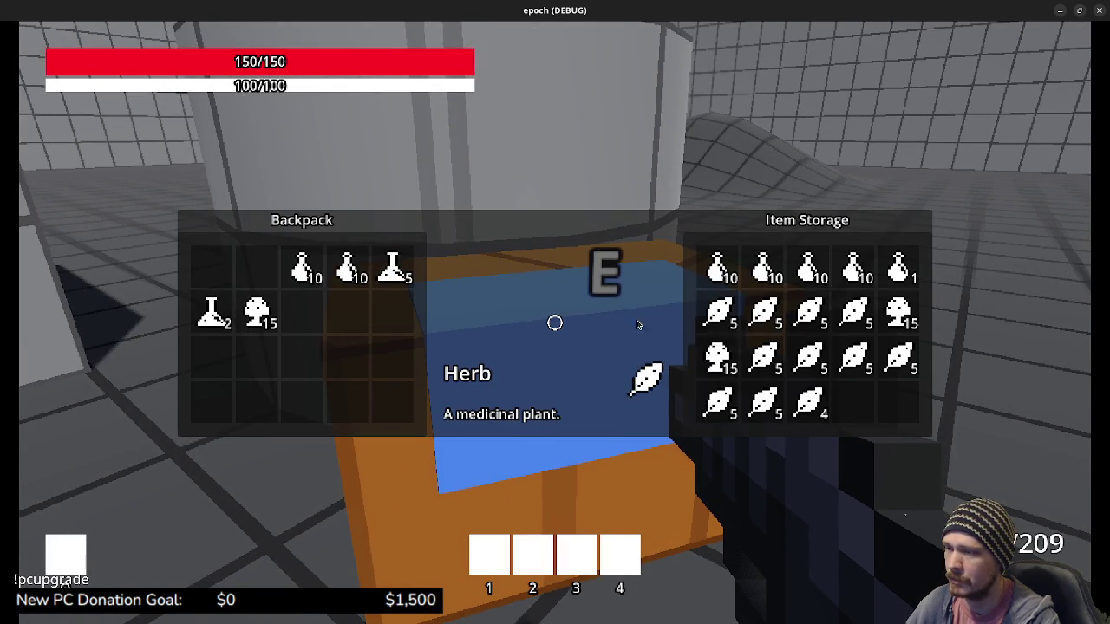
{"action": "key", "text": "e"}
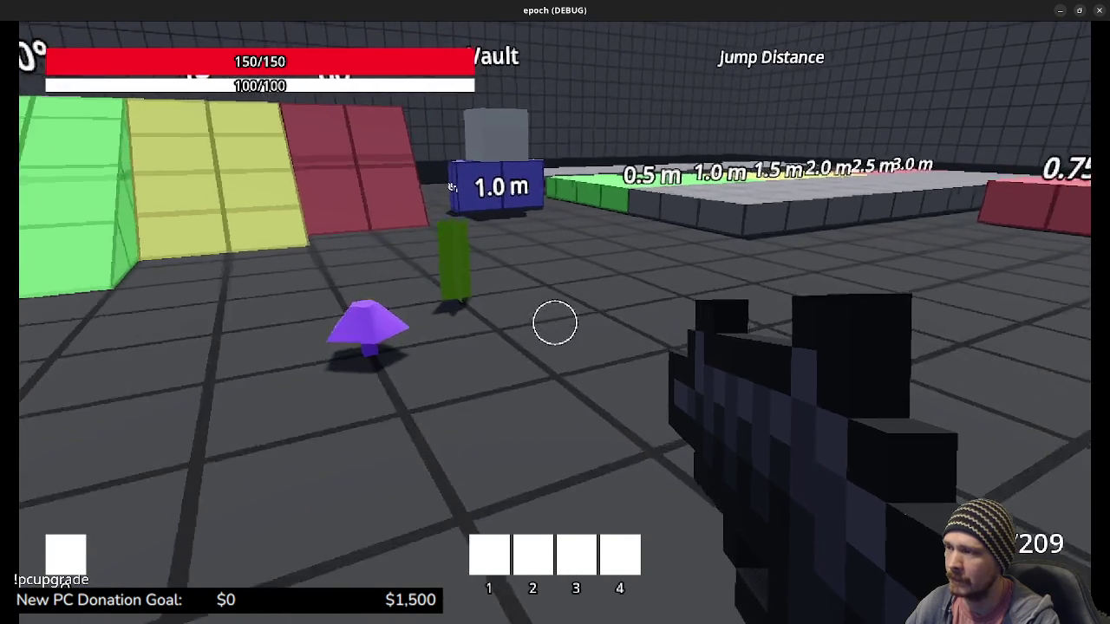
{"action": "mouse_move", "coordinate": [555, 323]}
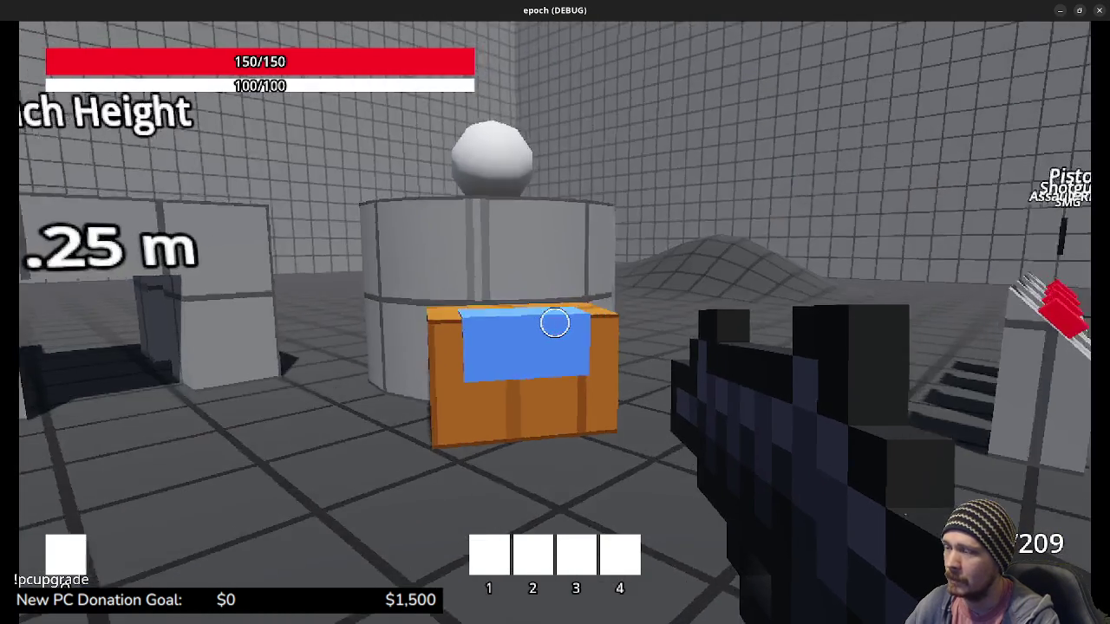
{"action": "key", "text": "a"}
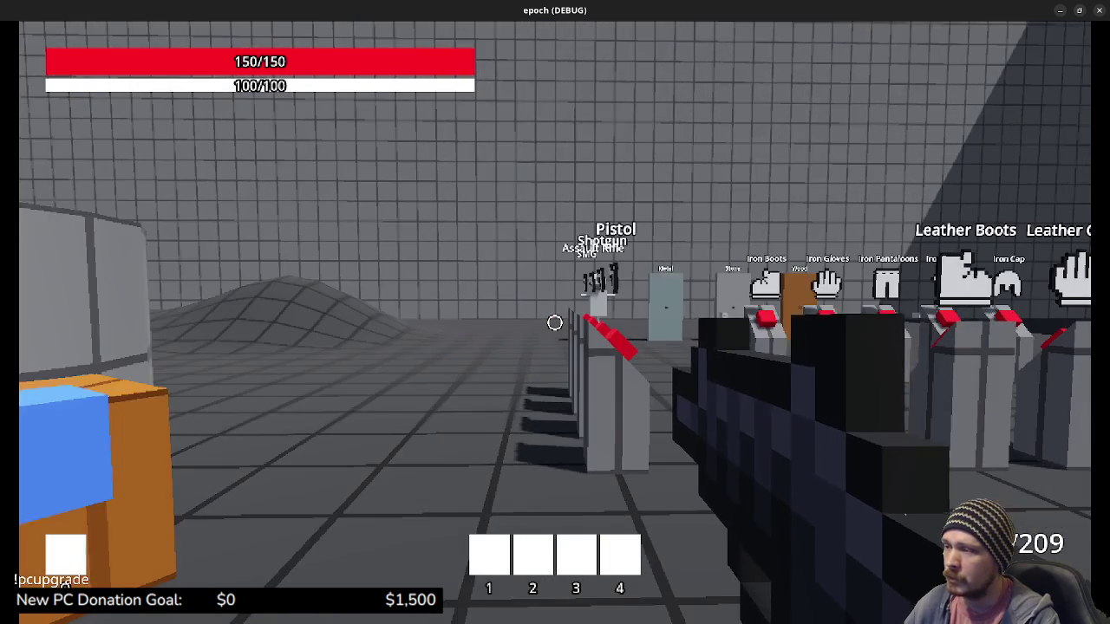
{"action": "key", "text": "a"}
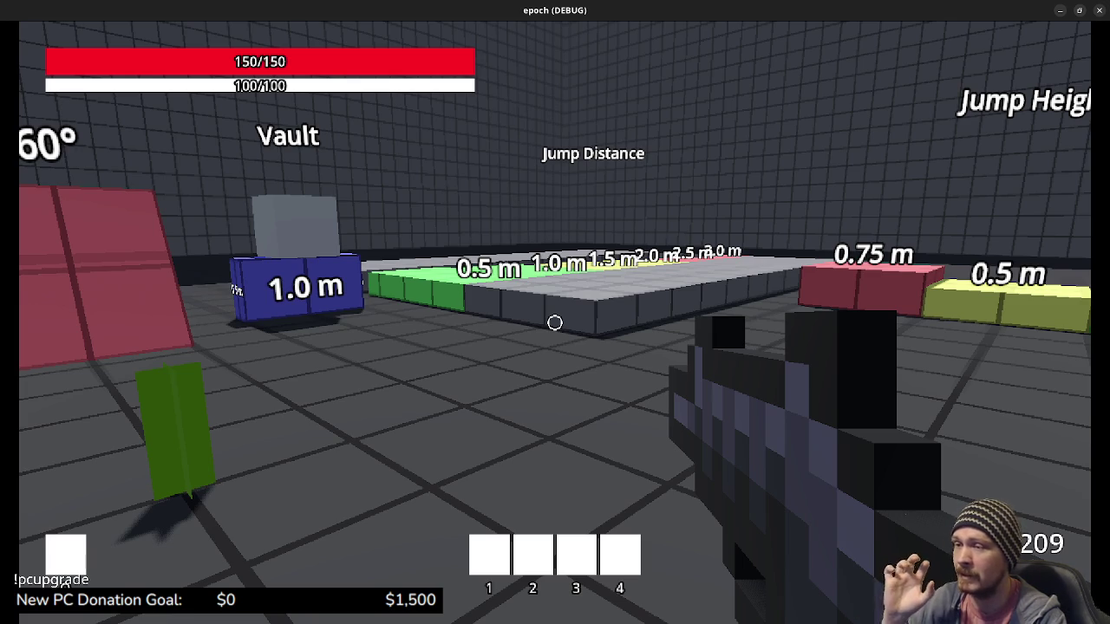
Step: Glance at the inventory, approach the orange crate, then back away to view the weapon display
{"action": "key", "text": "Tab"}
{"action": "key", "text": "Tab"}
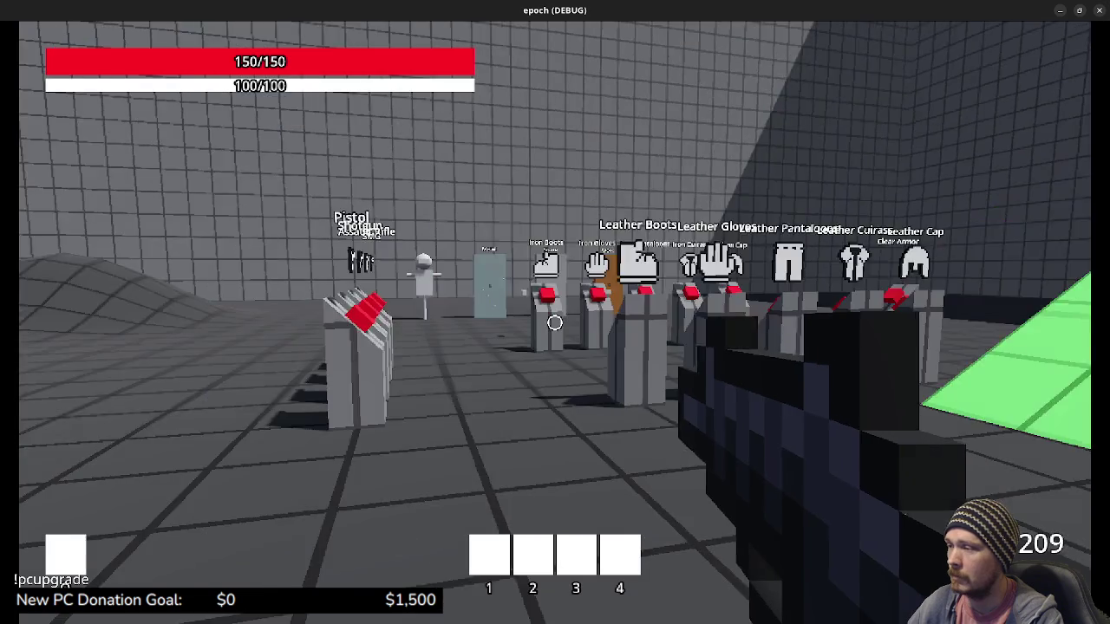
{"action": "key", "text": "w"}
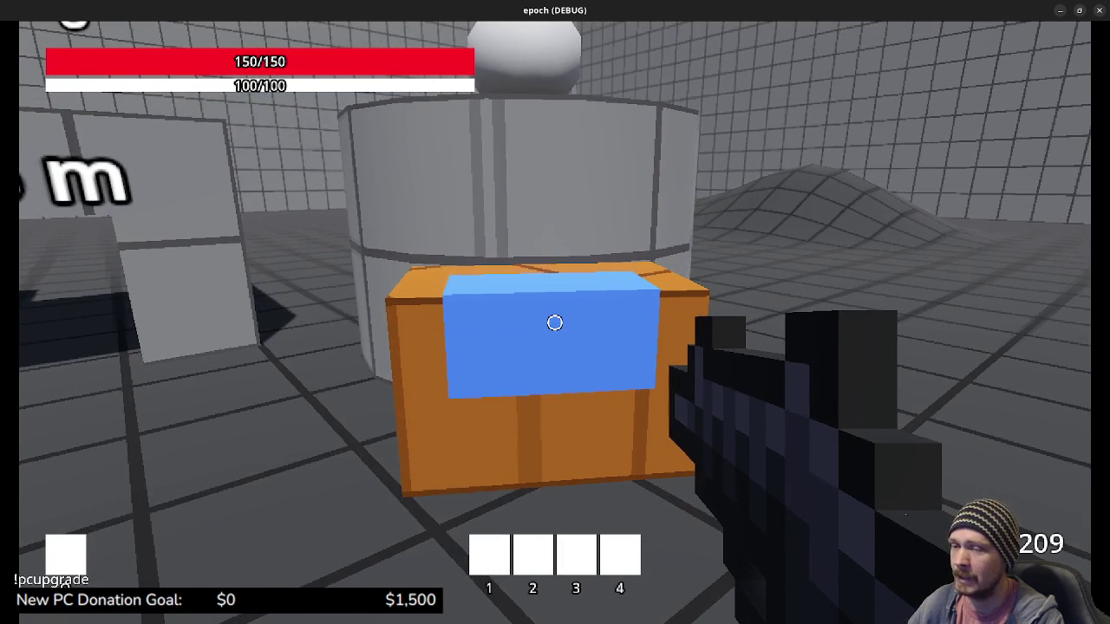
{"action": "key", "text": "s"}
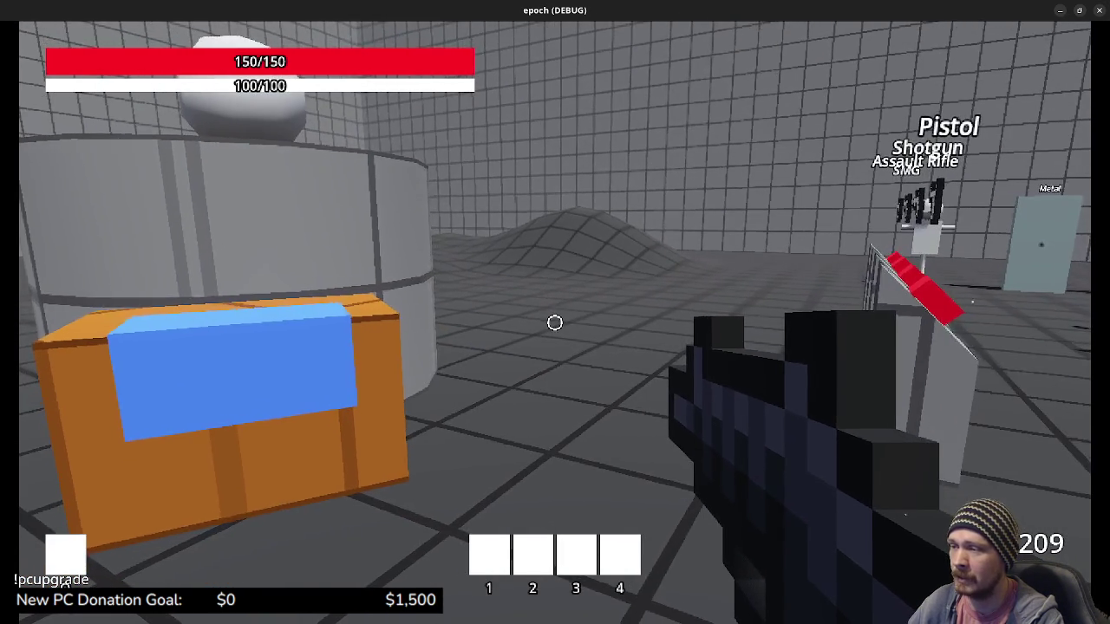
{"action": "key", "text": "s"}
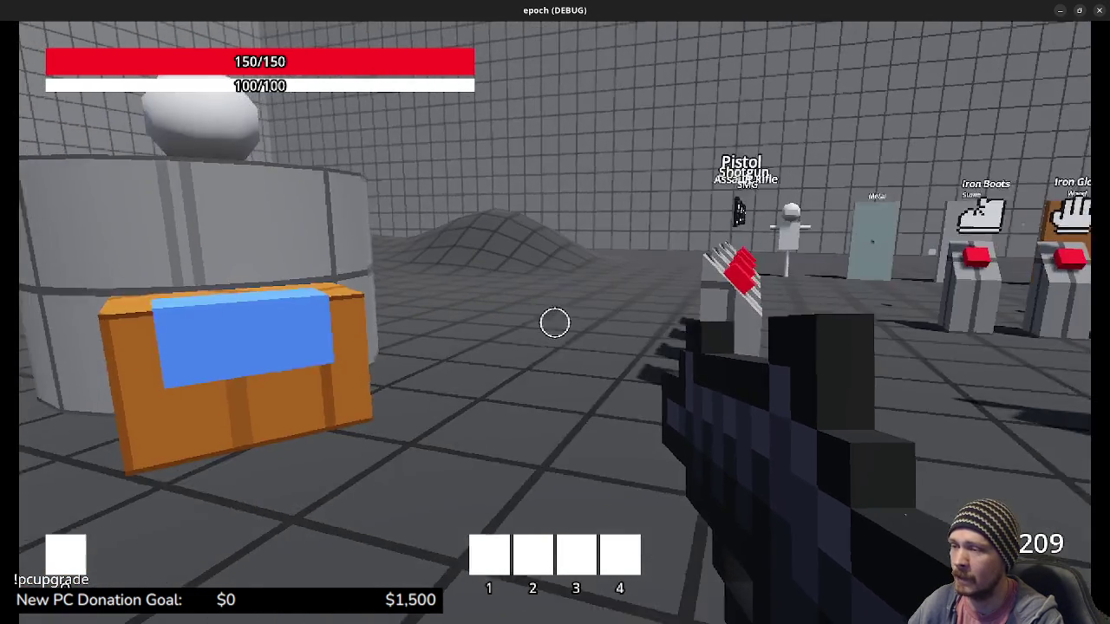
{"action": "key", "text": "w"}
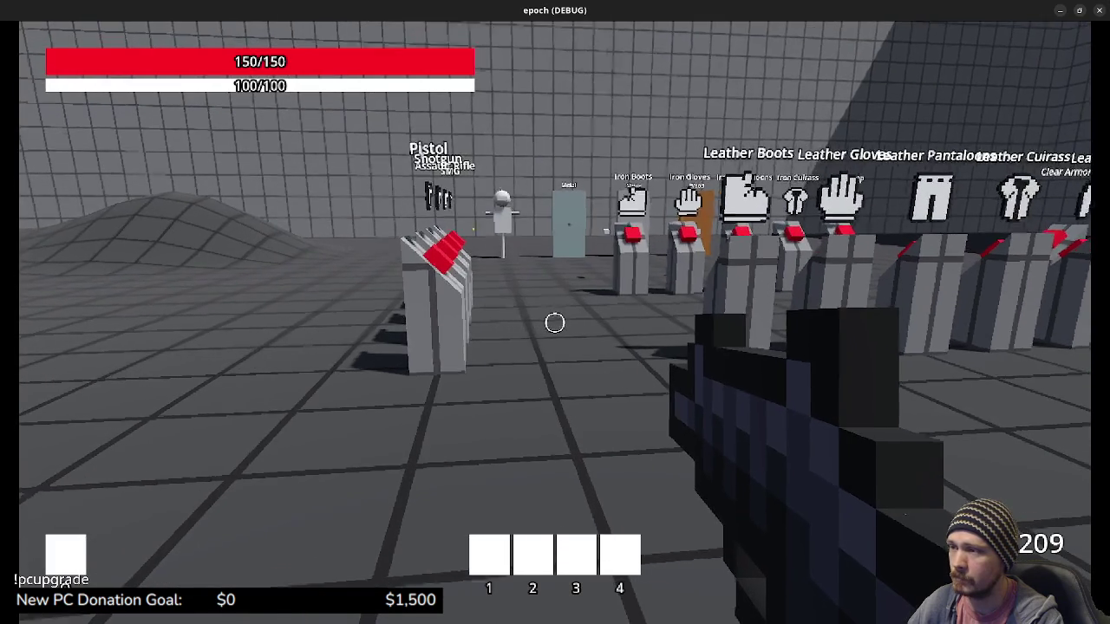
{"action": "key", "text": "w"}
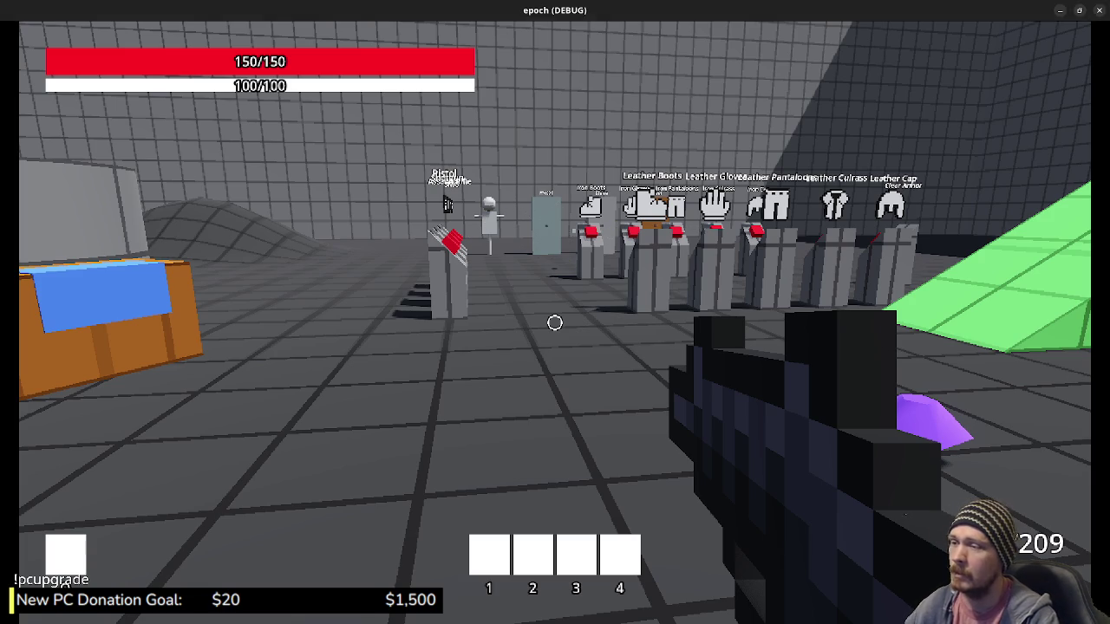
Step: Walk past the armor stands to the Ladder Climb wall and jump onto the Jump Distance platform
{"action": "key", "text": "w"}
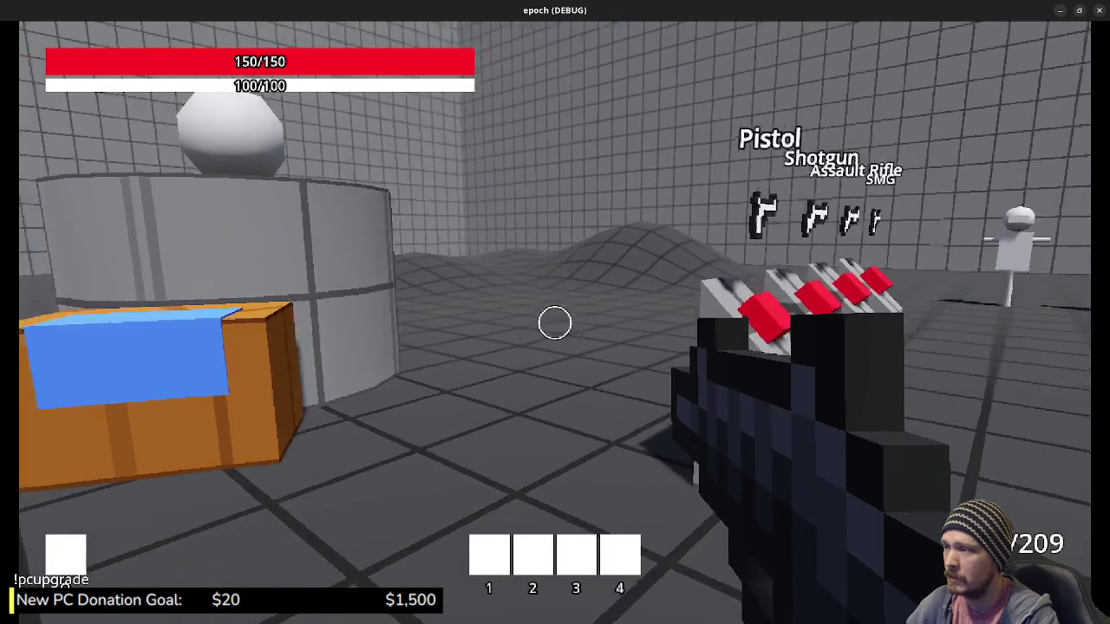
{"action": "mouse_move", "coordinate": [555, 322]}
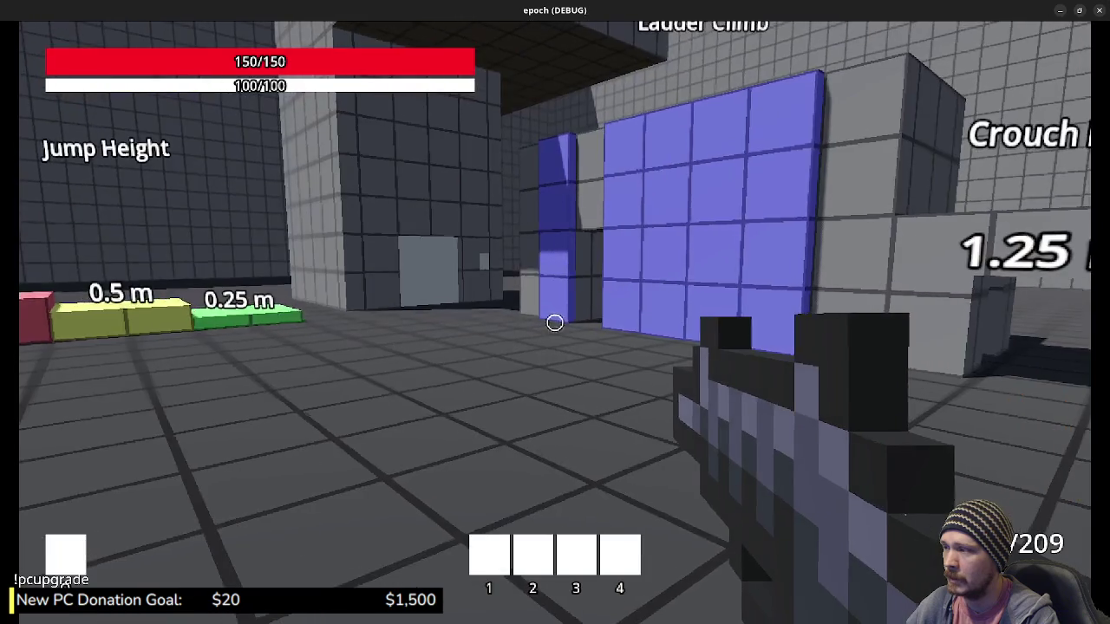
{"action": "key", "text": "w"}
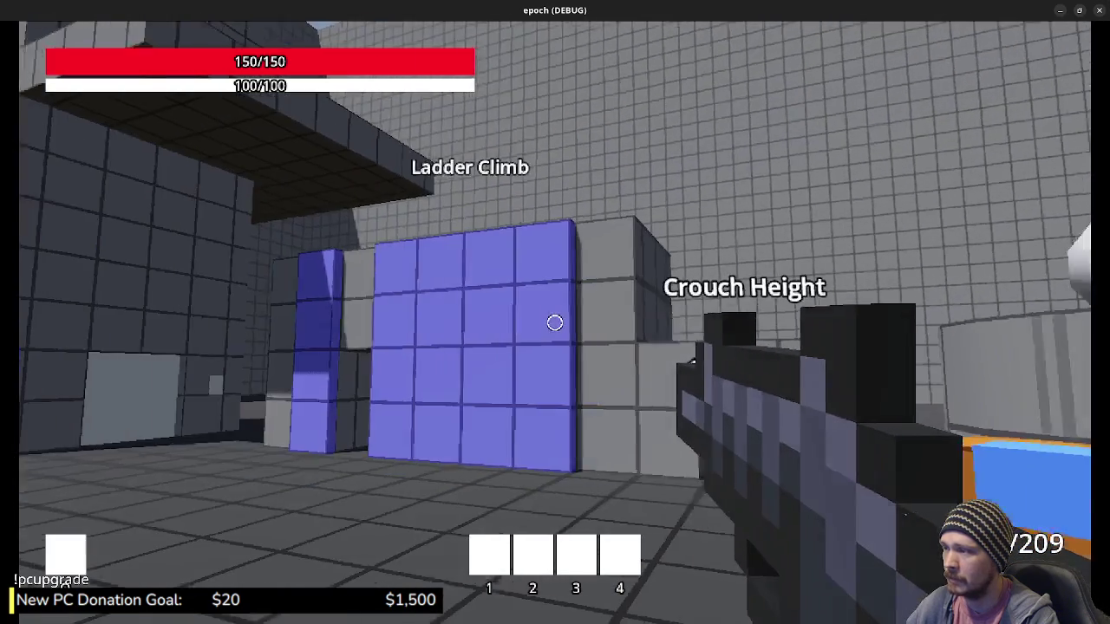
{"action": "key", "text": "w"}
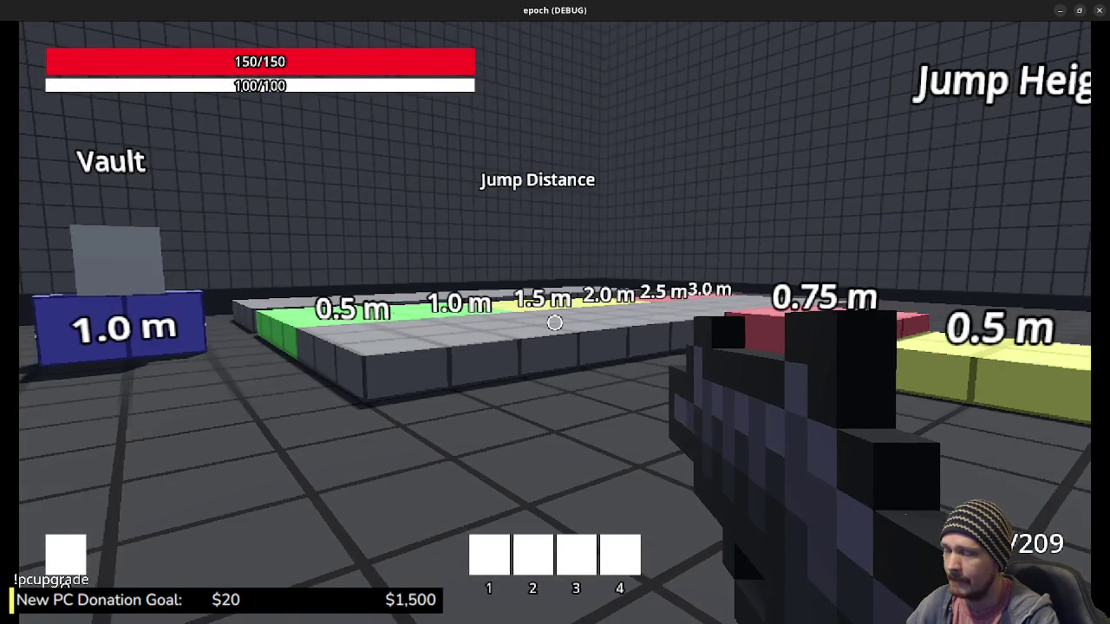
{"action": "key", "text": "w"}
{"action": "key", "text": "space"}
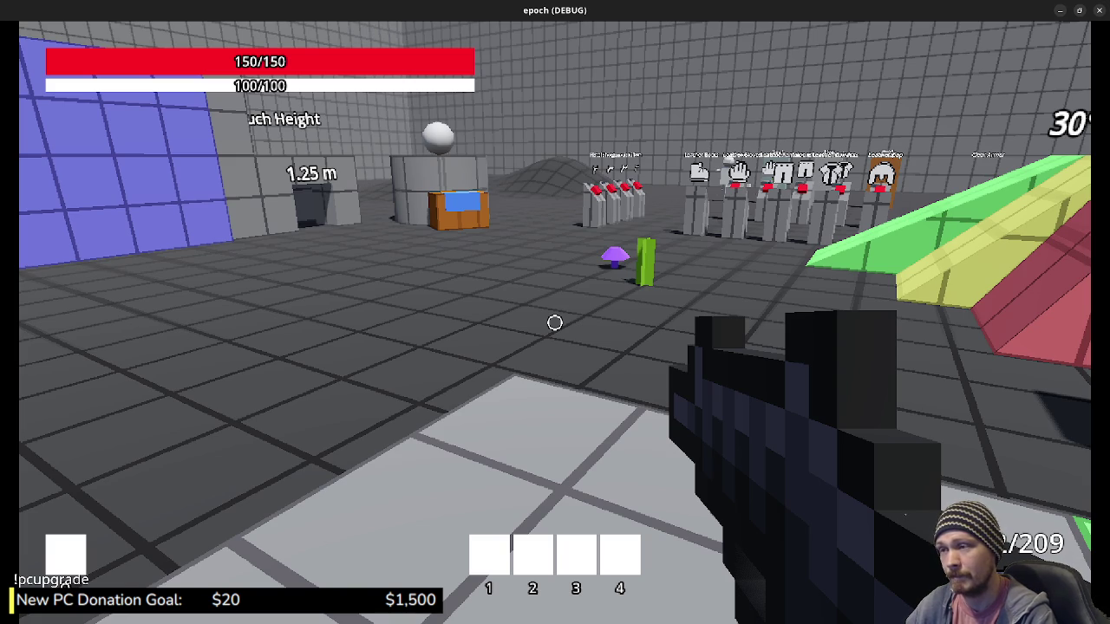
Step: Walk past the mushroom to the training dummy and fire three shots at it
{"action": "key", "text": "w"}
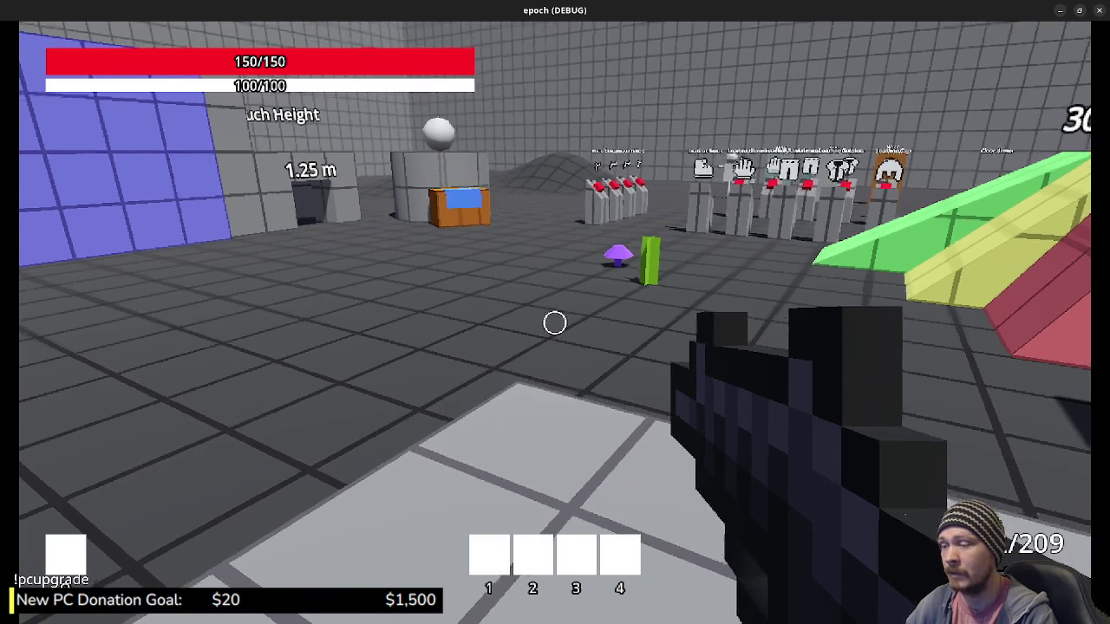
{"action": "key", "text": "w"}
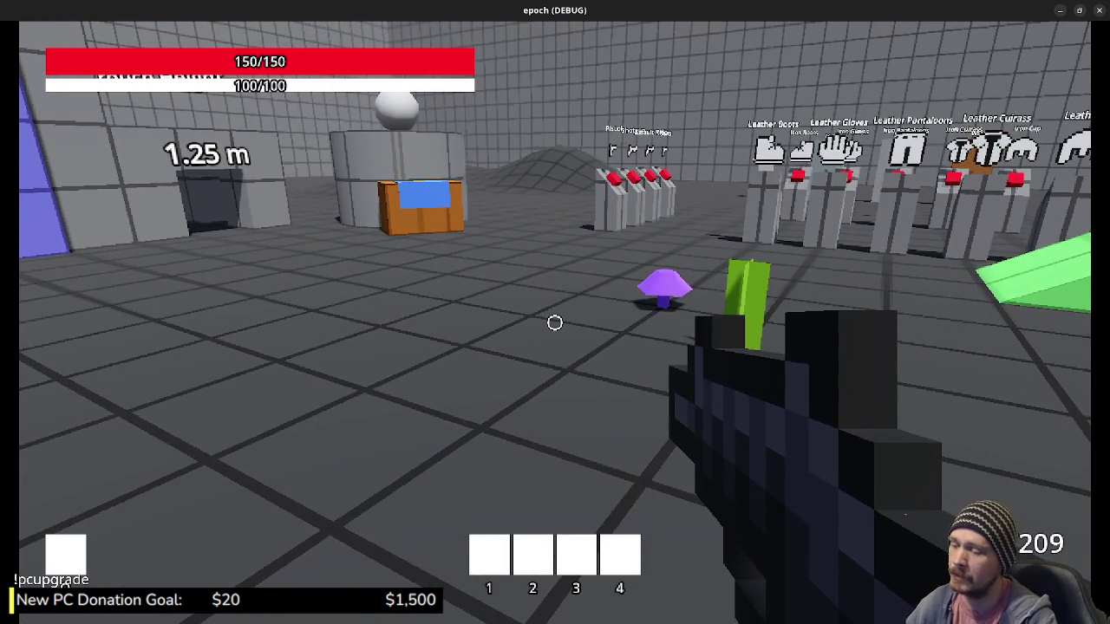
{"action": "key", "text": "w"}
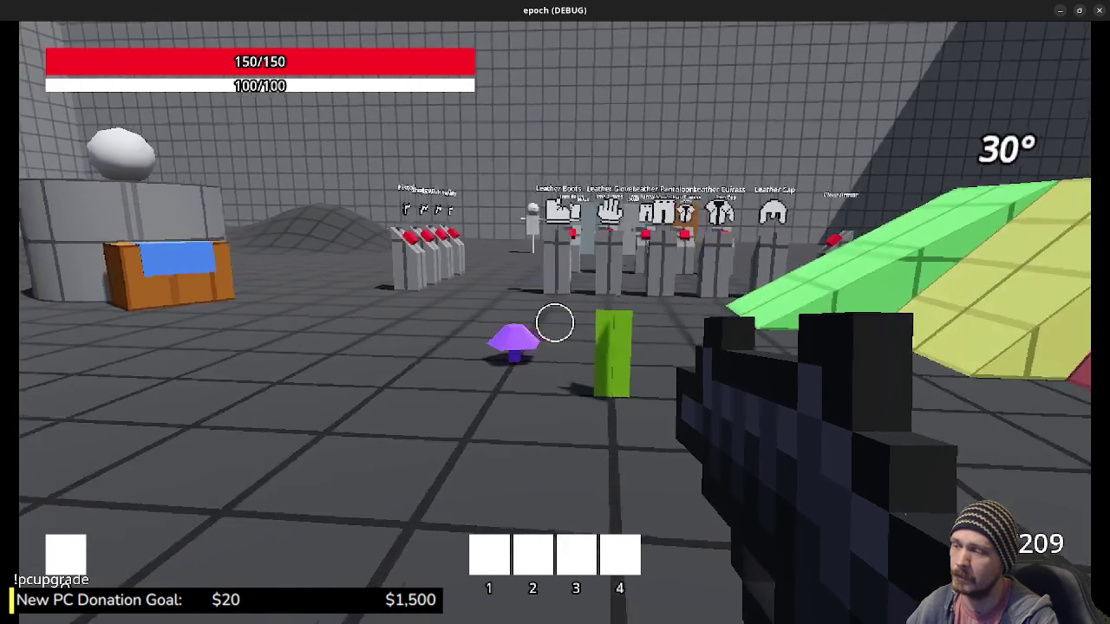
{"action": "key", "text": "w"}
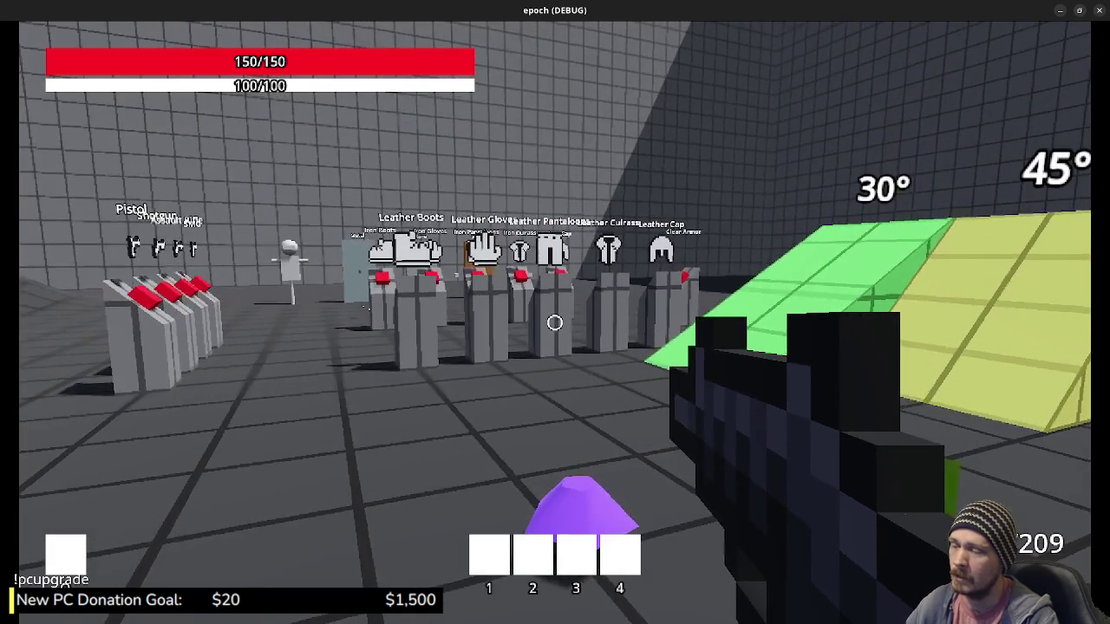
{"action": "key", "text": "w"}
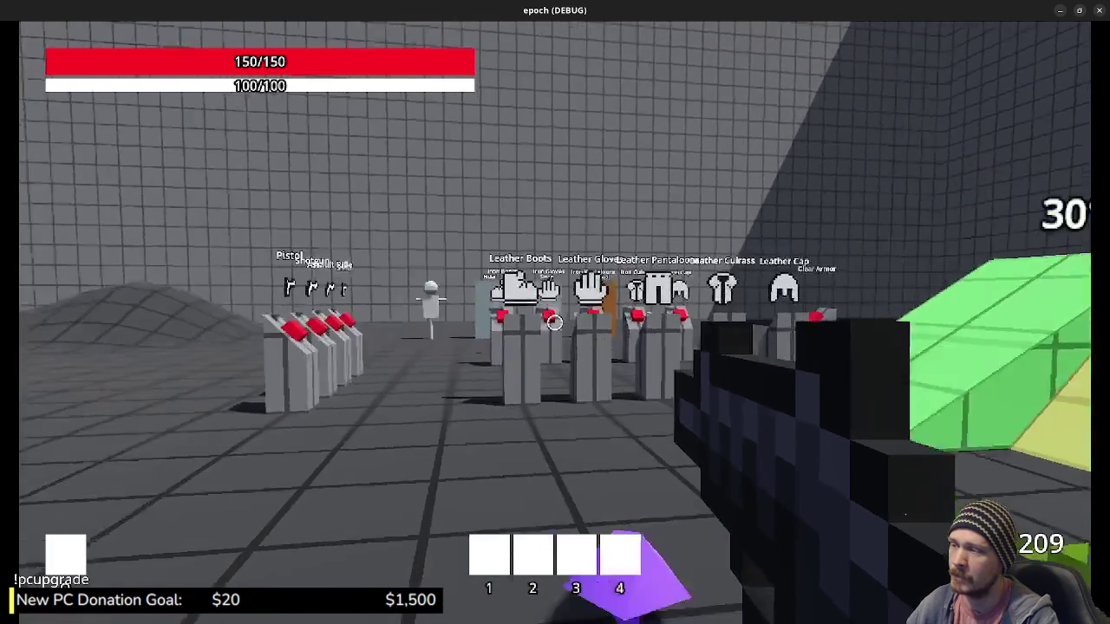
{"action": "key", "text": "w"}
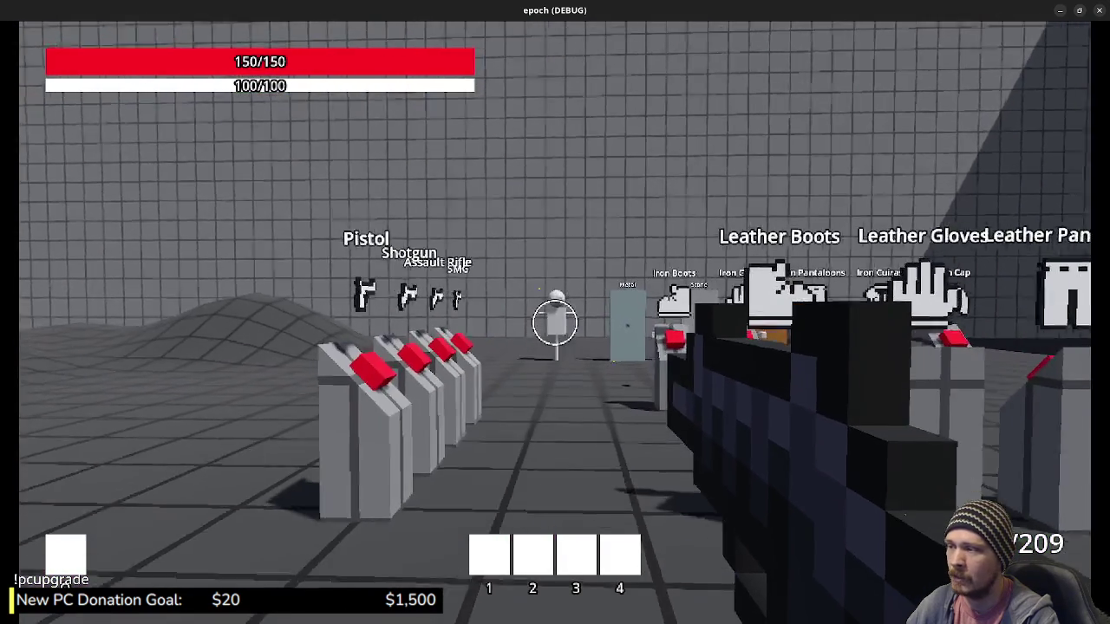
{"action": "key", "text": "w"}
{"action": "left_click", "coordinate": [555, 323]}
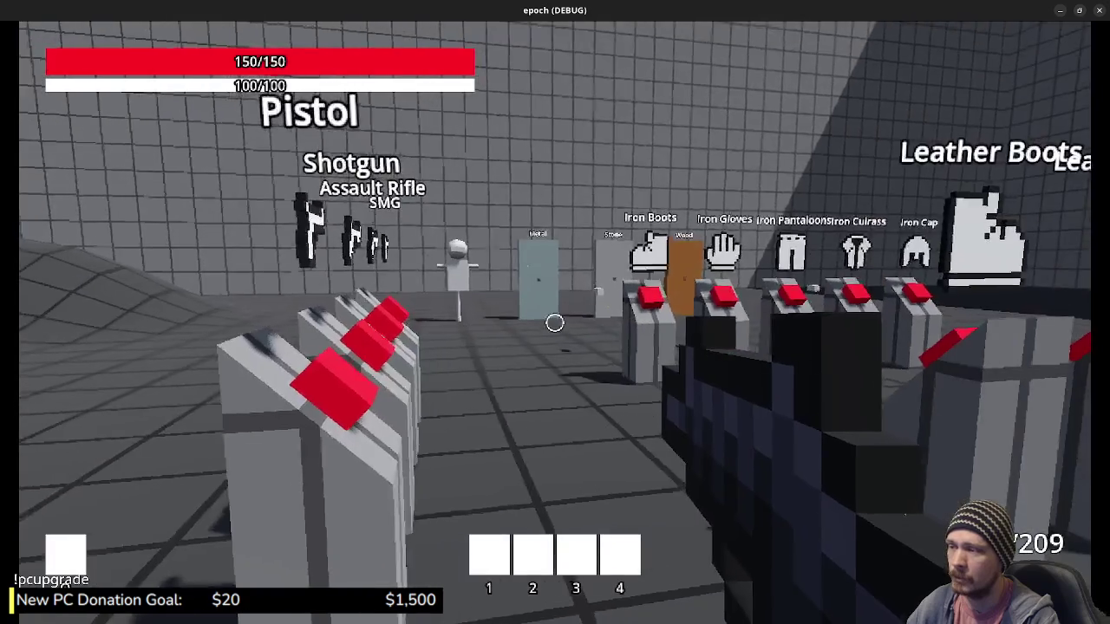
{"action": "left_click", "coordinate": [555, 323]}
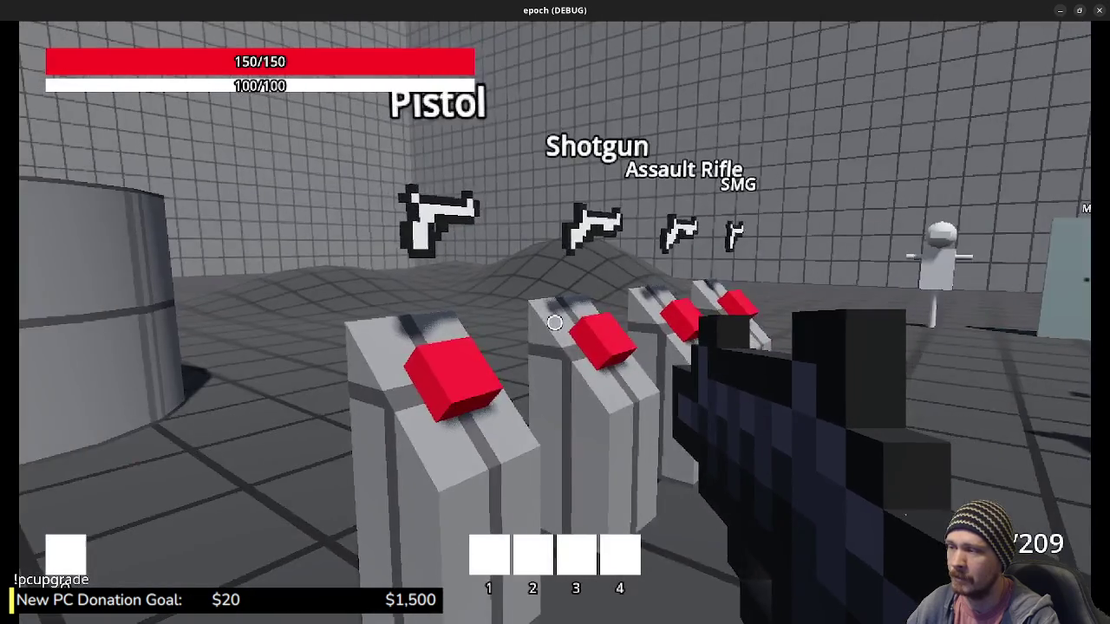
{"action": "left_click", "coordinate": [555, 322]}
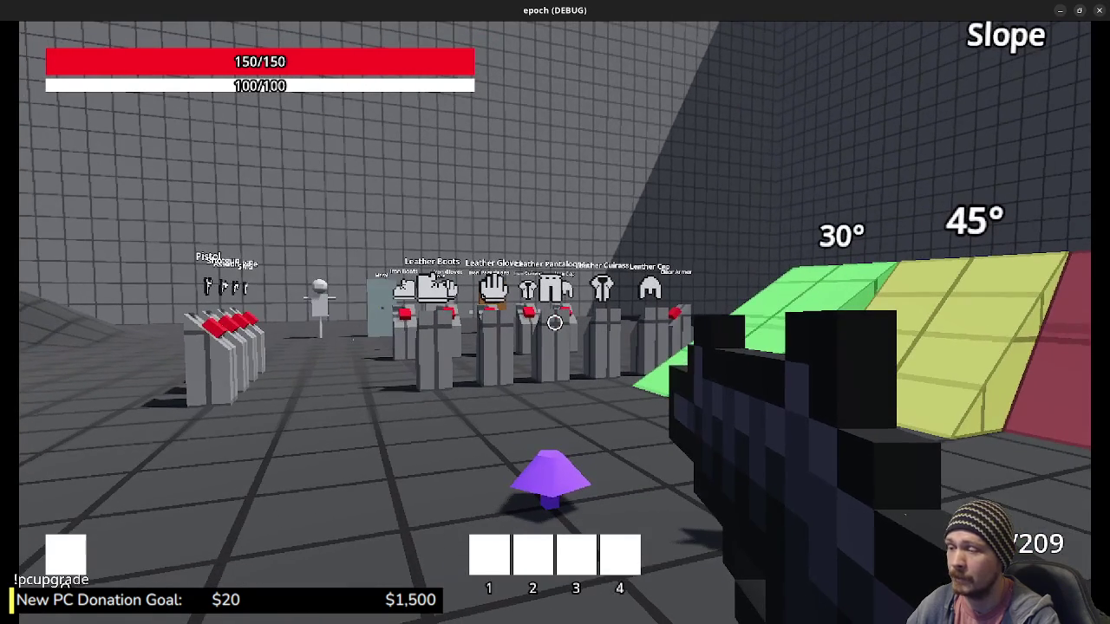
Step: Pass the Iron armor stands to the Leather Cap pedestal and open the Equipment and Stats panels
{"action": "key", "text": "w"}
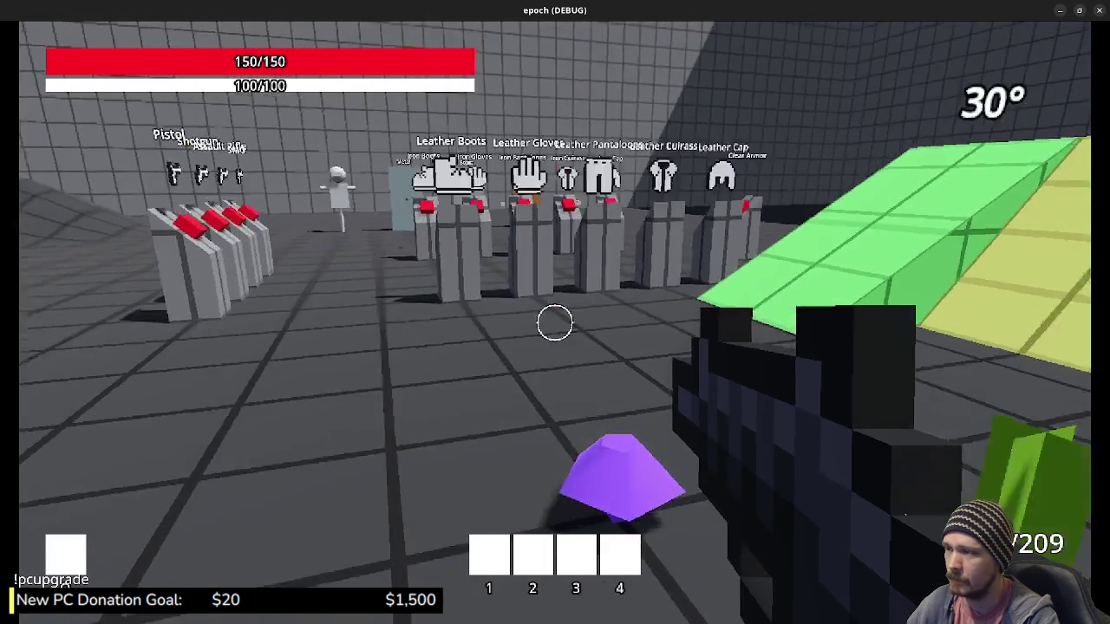
{"action": "key", "text": "w"}
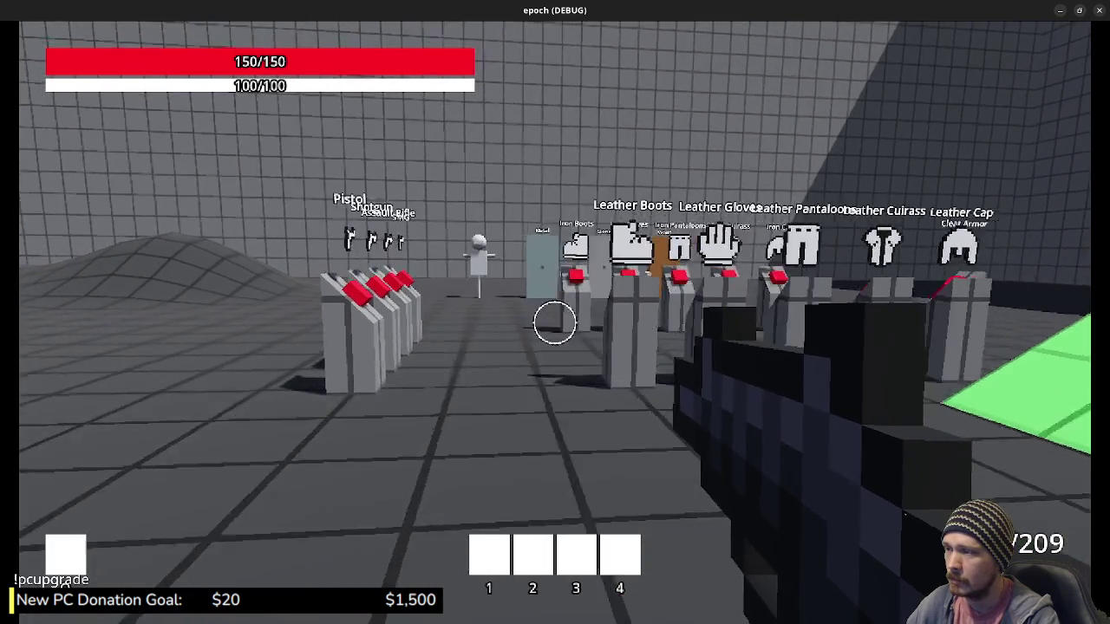
{"action": "key", "text": "w"}
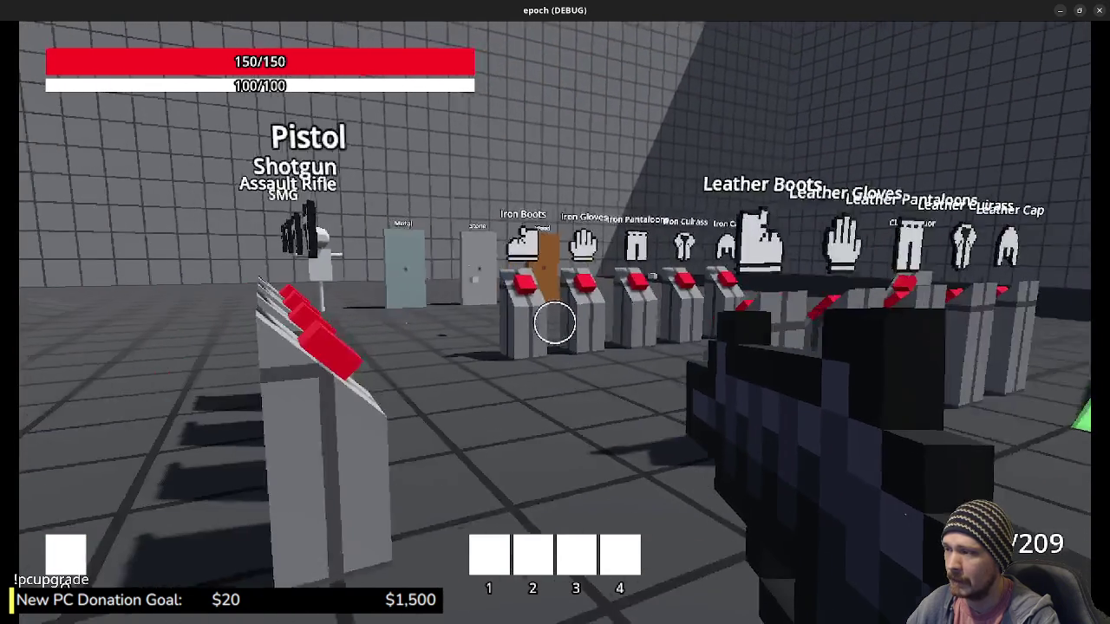
{"action": "key", "text": "w"}
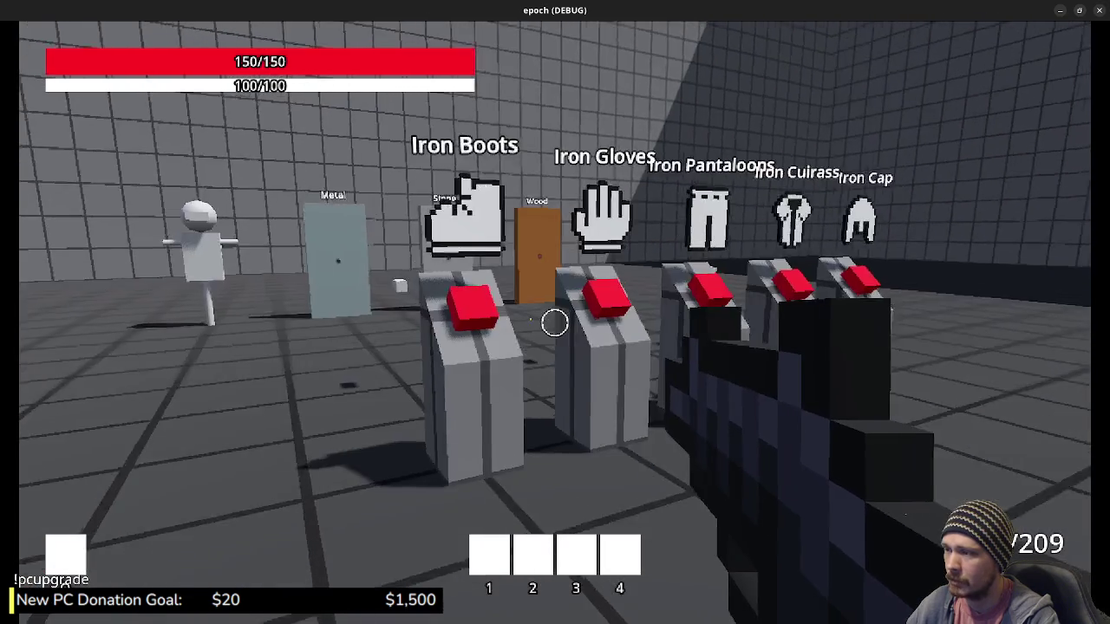
{"action": "key", "text": "w"}
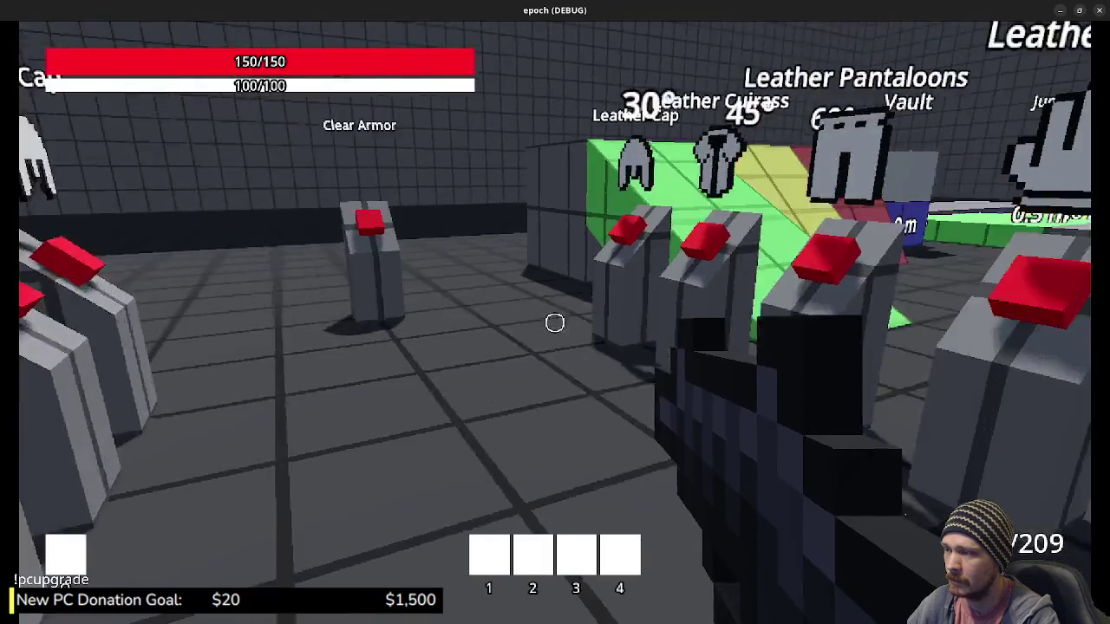
{"action": "key", "text": "w"}
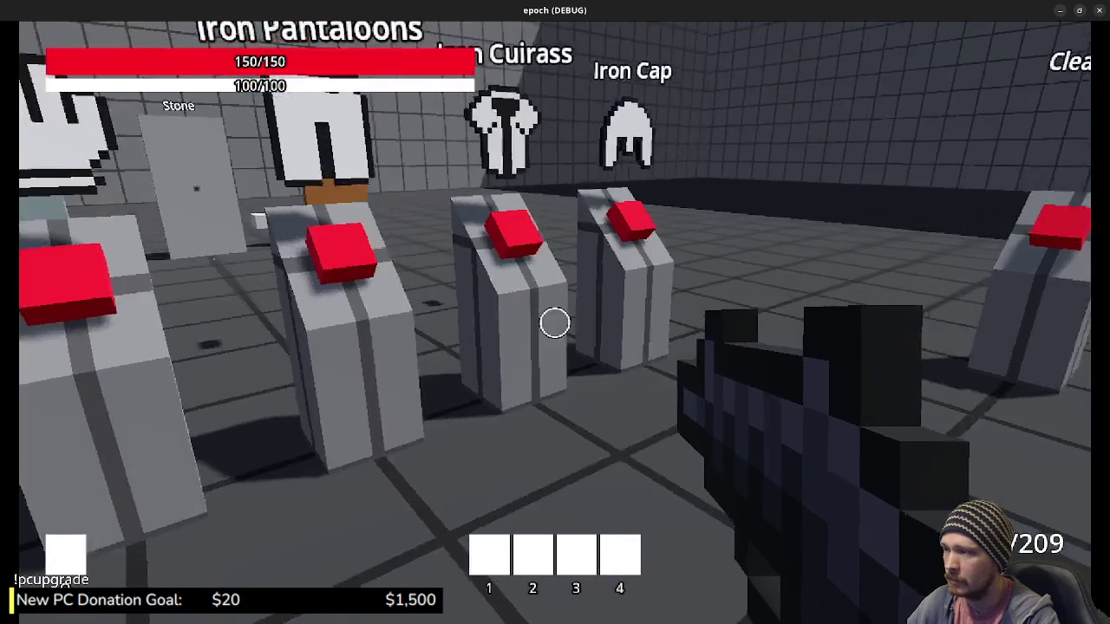
{"action": "key", "text": "w"}
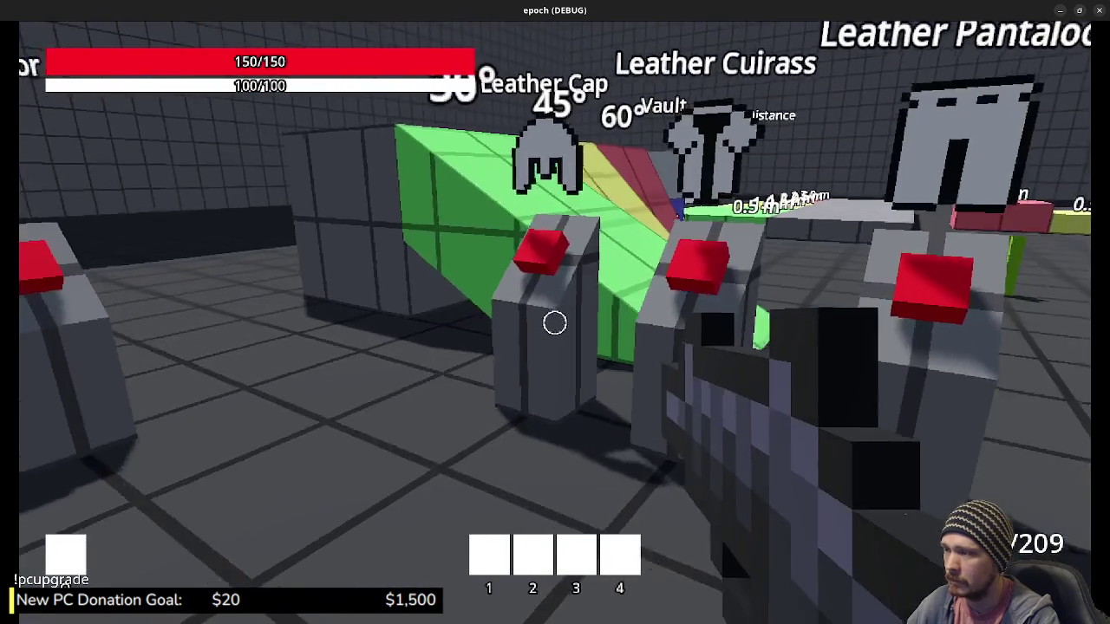
{"action": "key", "text": "Tab"}
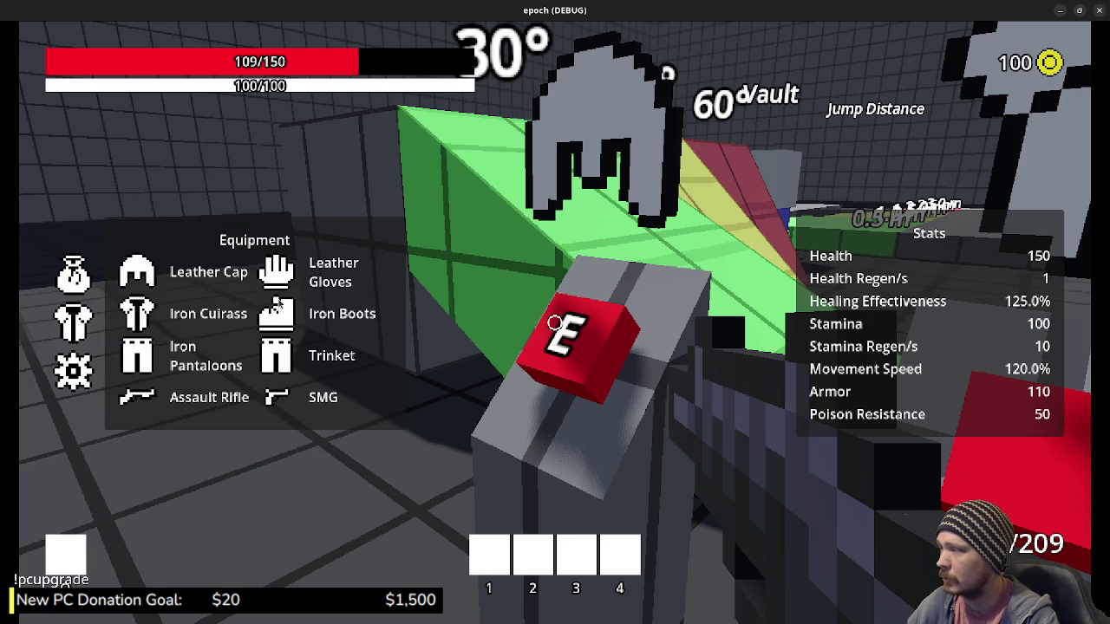
Step: Pick up the weapon at the red E pedestal, reaching 280 ammo, then approach the Metal/Stone/Wood doors
{"action": "key", "text": "w"}
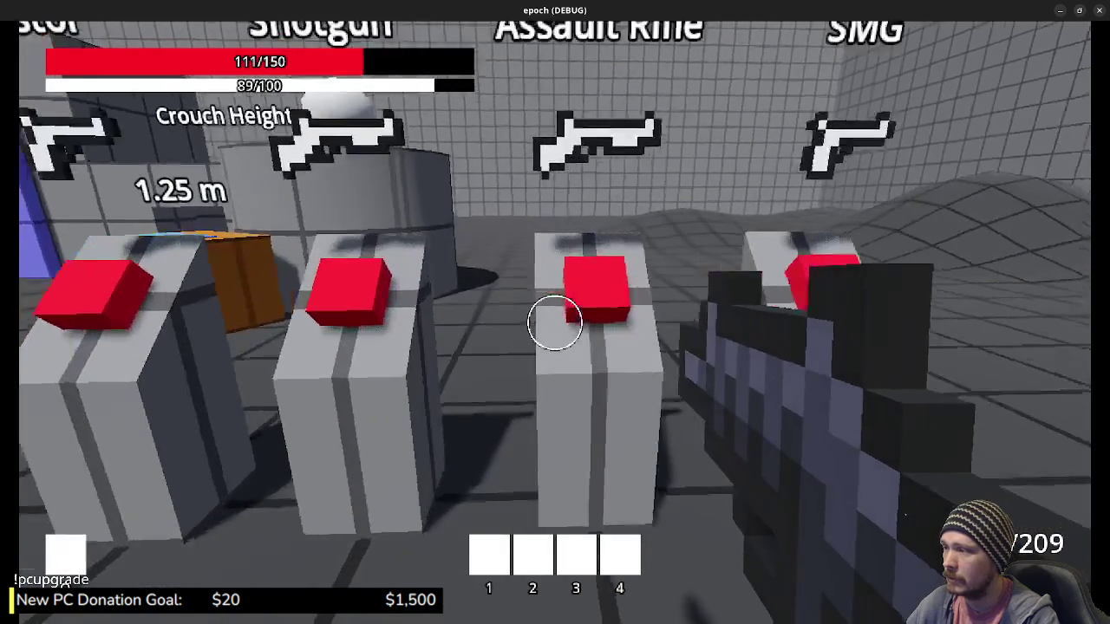
{"action": "key", "text": "w"}
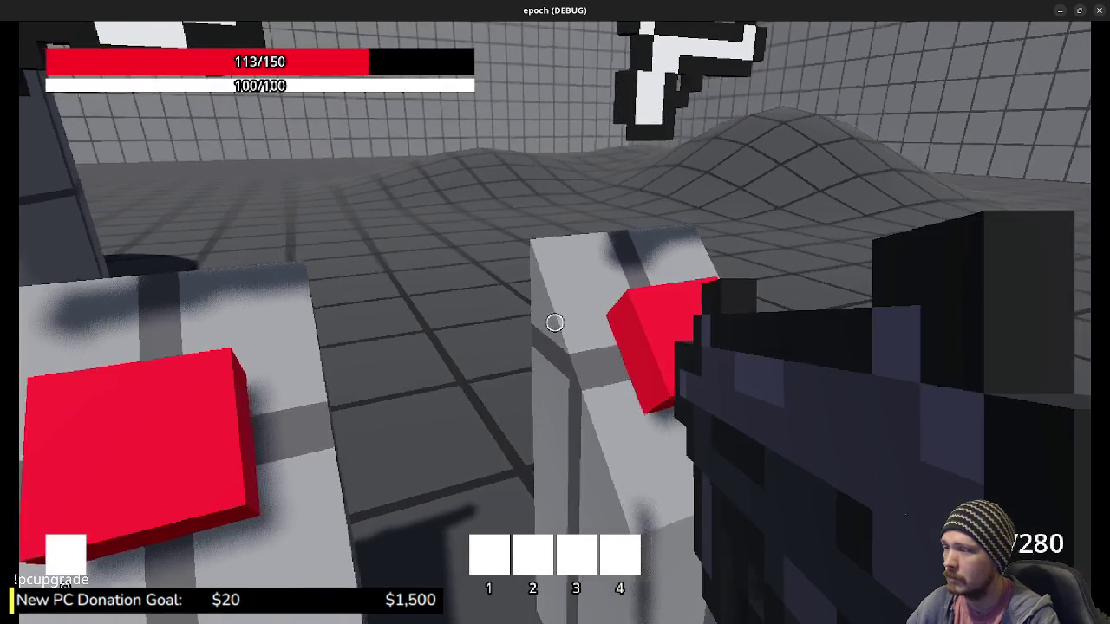
{"action": "key", "text": "w"}
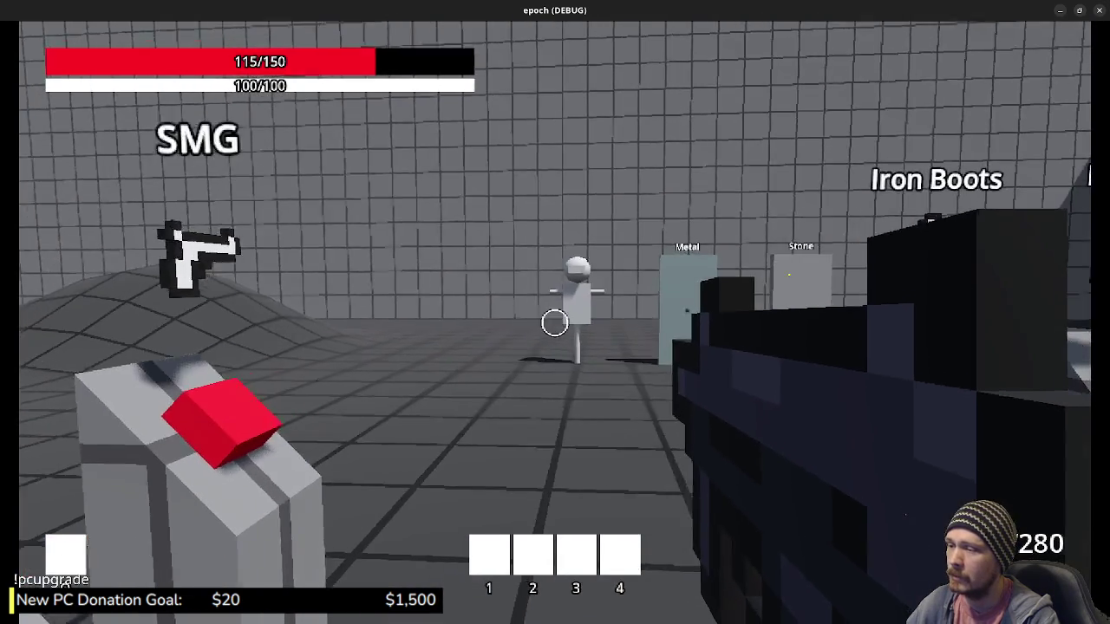
{"action": "key", "text": "w"}
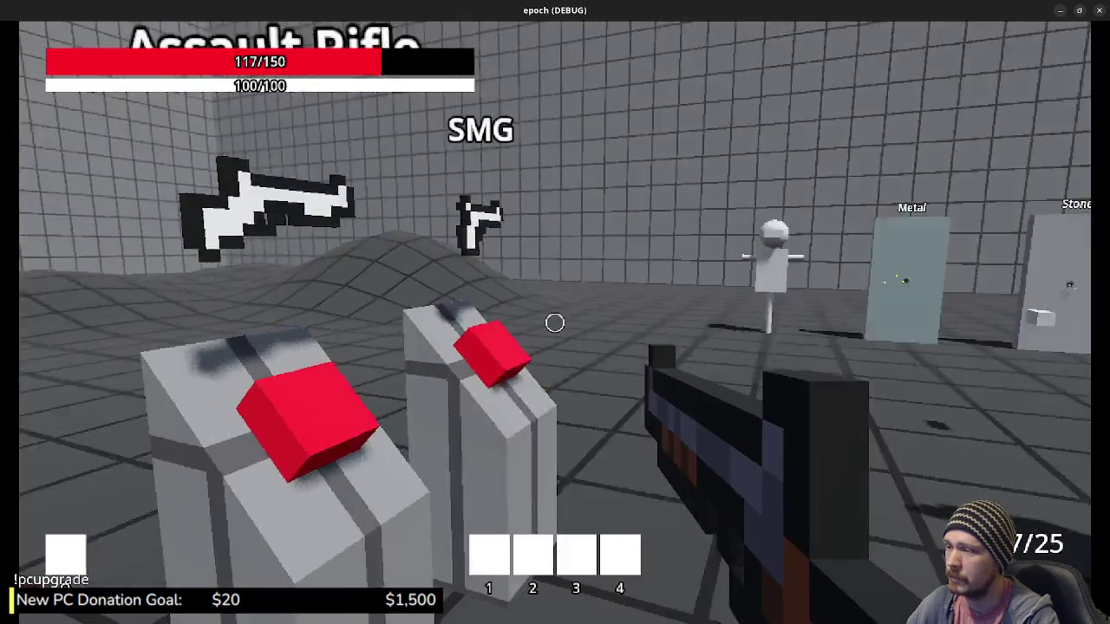
{"action": "key", "text": "w"}
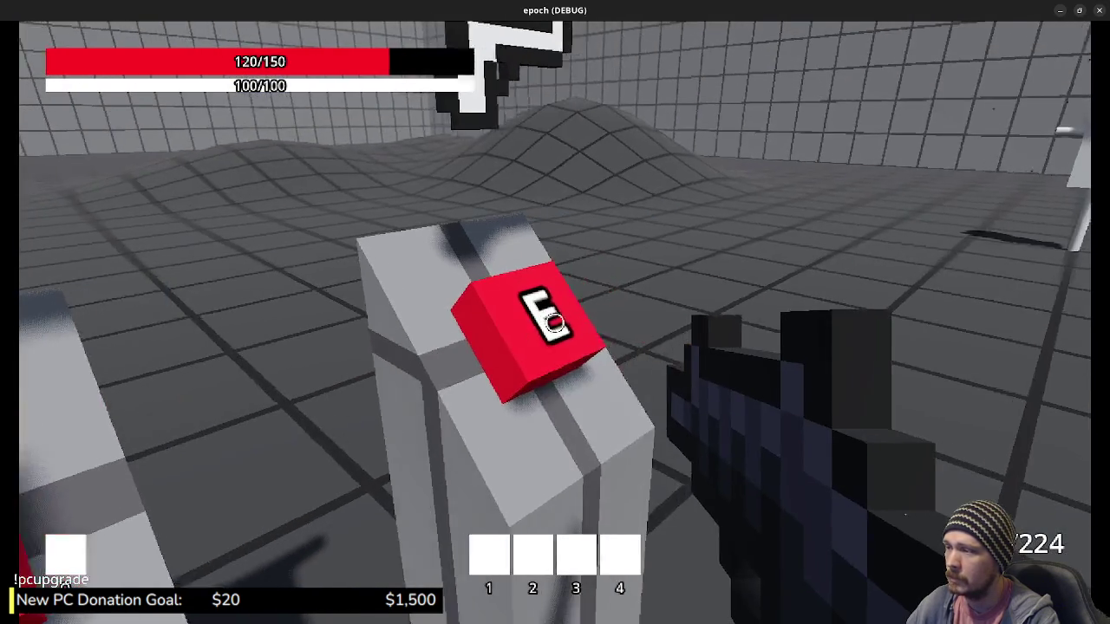
{"action": "mouse_move", "coordinate": [555, 323]}
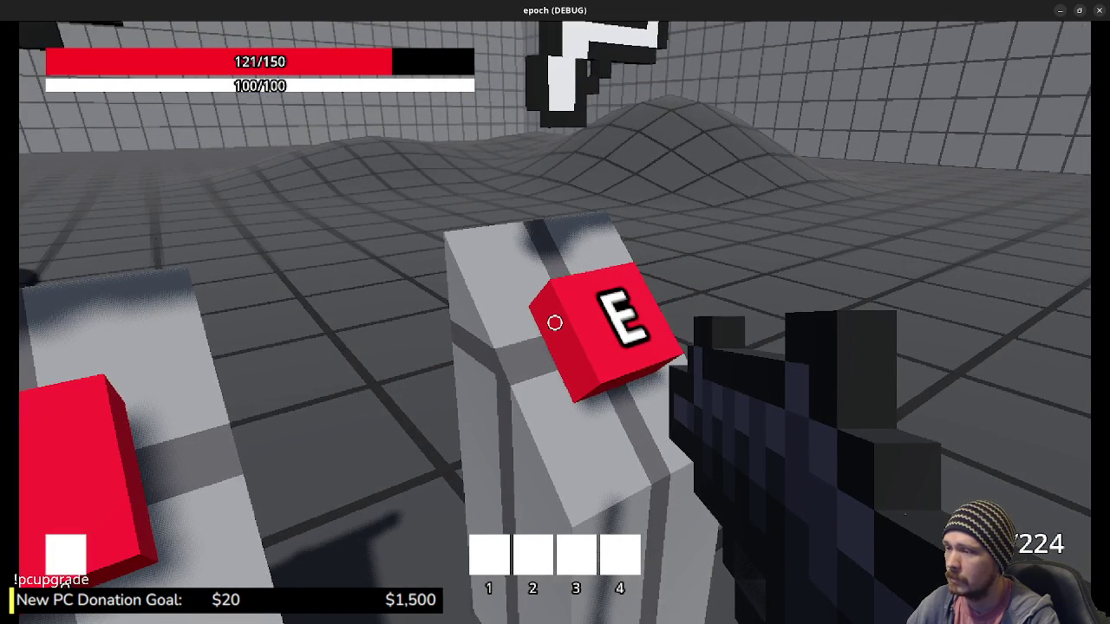
{"action": "key", "text": "e"}
{"action": "key", "text": "w"}
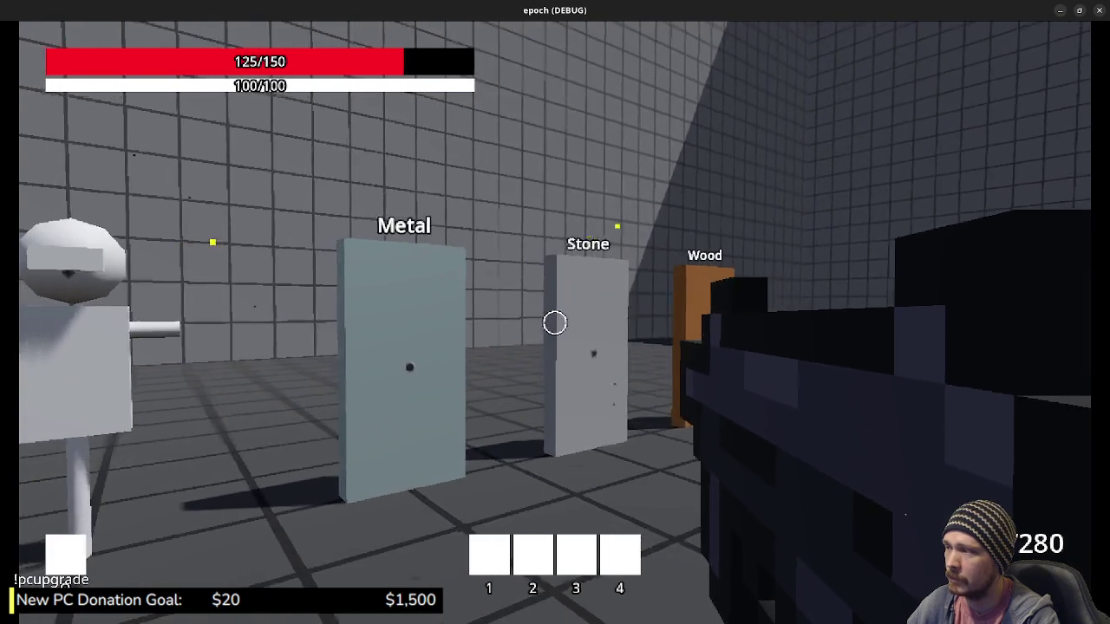
Step: Step up to the test doors and fire four shots into the Metal door
{"action": "key", "text": "w"}
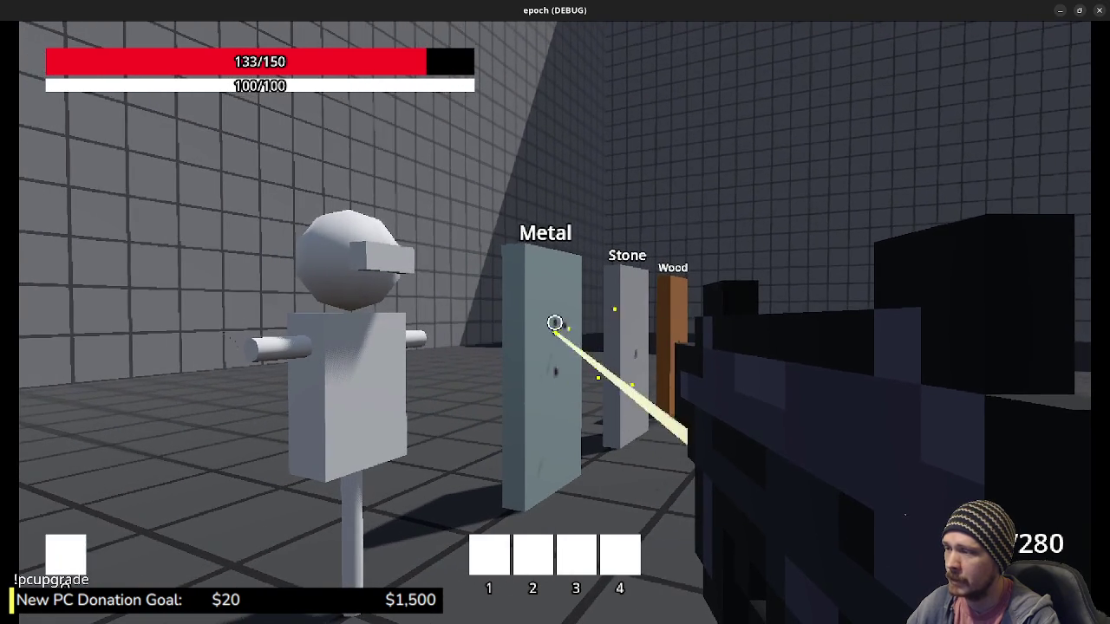
{"action": "left_click", "coordinate": [555, 322]}
{"action": "left_click", "coordinate": [555, 323]}
{"action": "left_click", "coordinate": [555, 322]}
{"action": "left_click", "coordinate": [555, 322]}
Step: Hit the white training dummy three times for 2 damage each, then sprint toward the jump-test area
{"action": "mouse_move", "coordinate": [555, 323]}
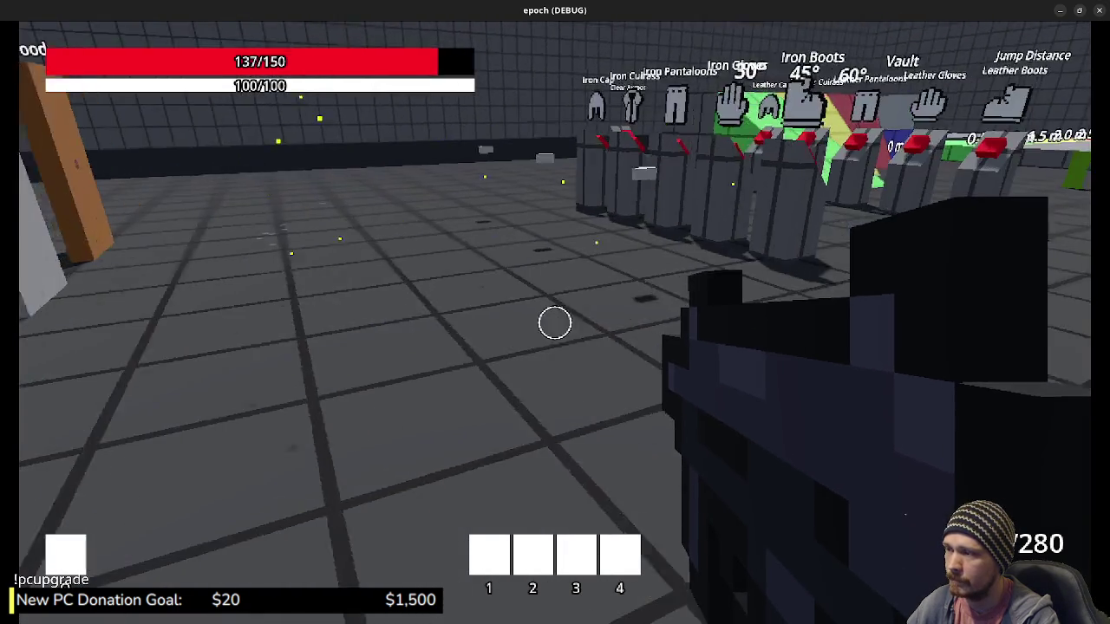
{"action": "left_click", "coordinate": [555, 322]}
{"action": "left_click", "coordinate": [555, 322]}
{"action": "left_click", "coordinate": [555, 323]}
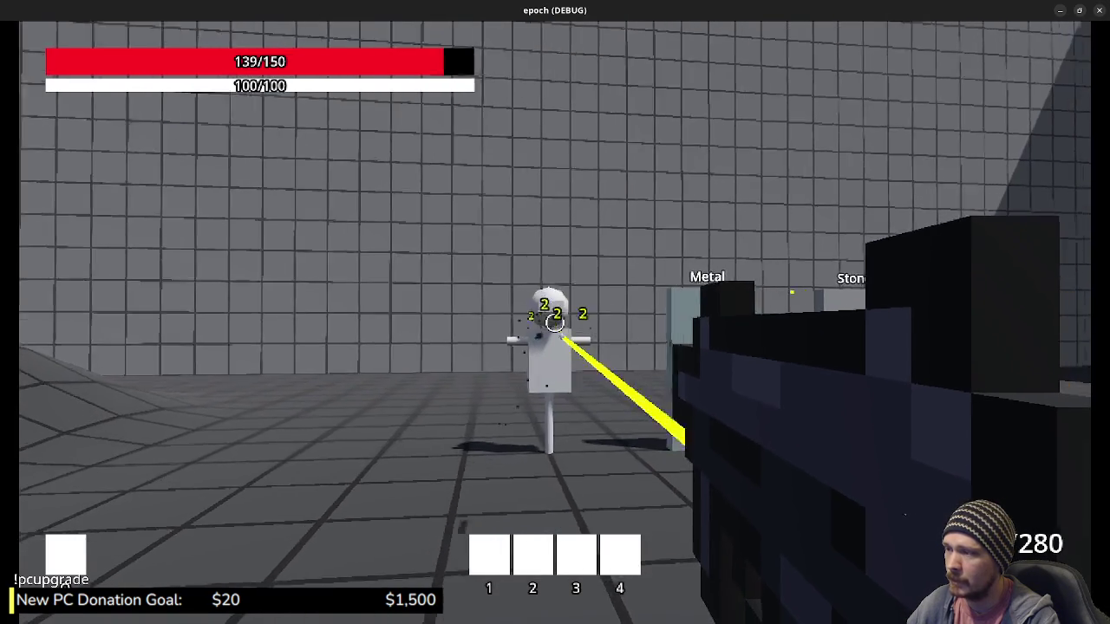
{"action": "key", "text": "shift+w"}
{"action": "key", "text": "shift+w"}
Step: Switch the panel to the inventory grid and harvest mushrooms from the purple mushroom
{"action": "key", "text": "Tab"}
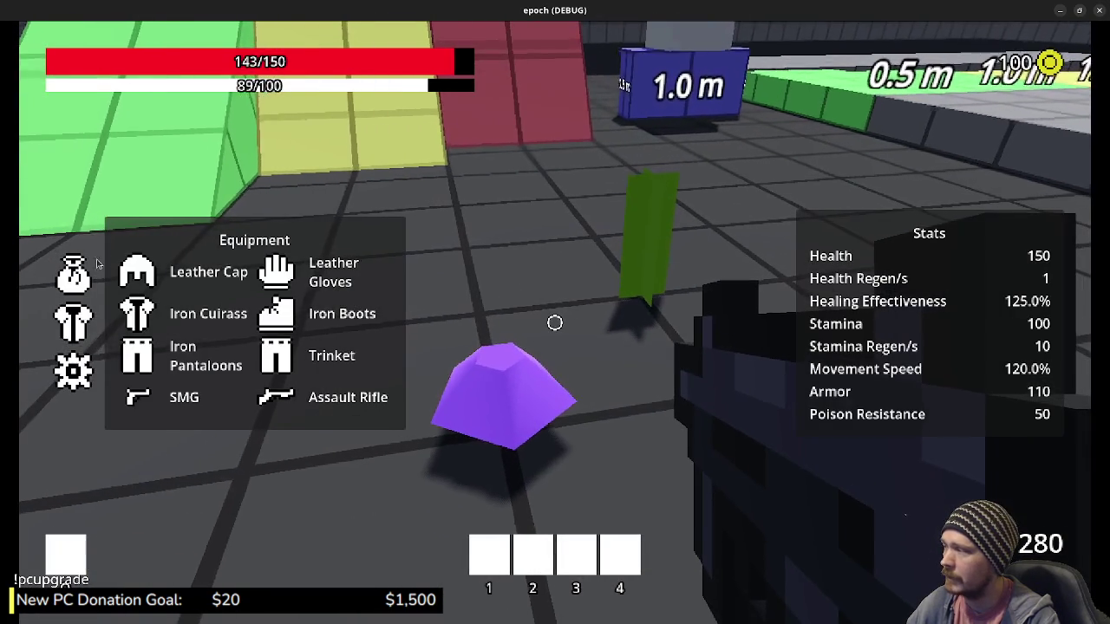
{"action": "left_click", "coordinate": [97, 265]}
{"action": "key", "text": "Tab"}
{"action": "key", "text": "w"}
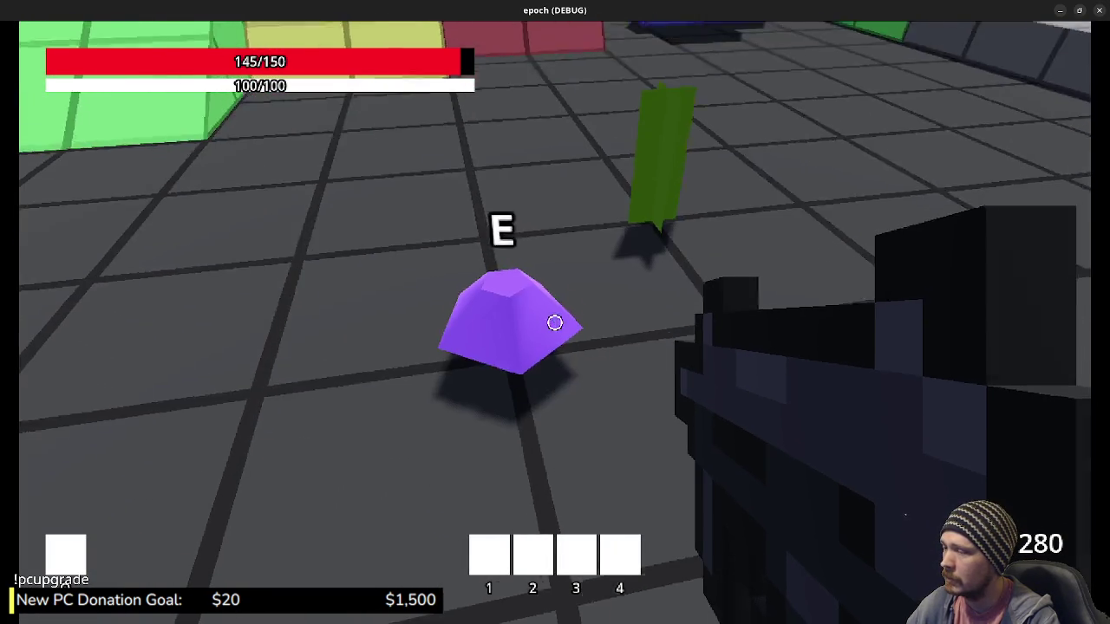
{"action": "key", "text": "Tab"}
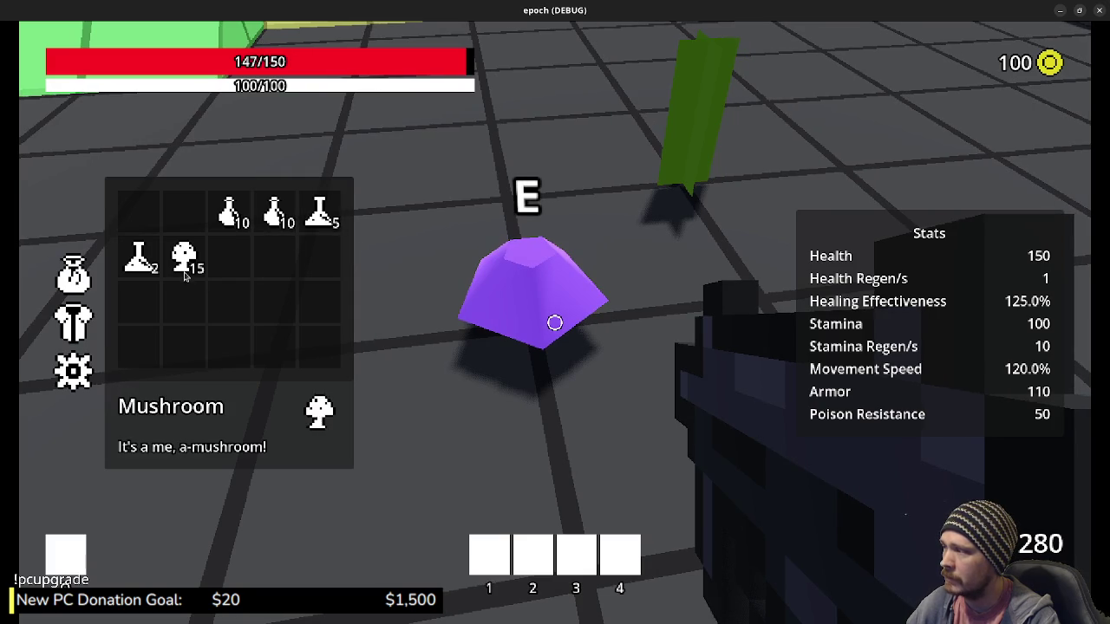
{"action": "key", "text": "Tab"}
{"action": "key", "text": "e"}
{"action": "key", "text": "Tab"}
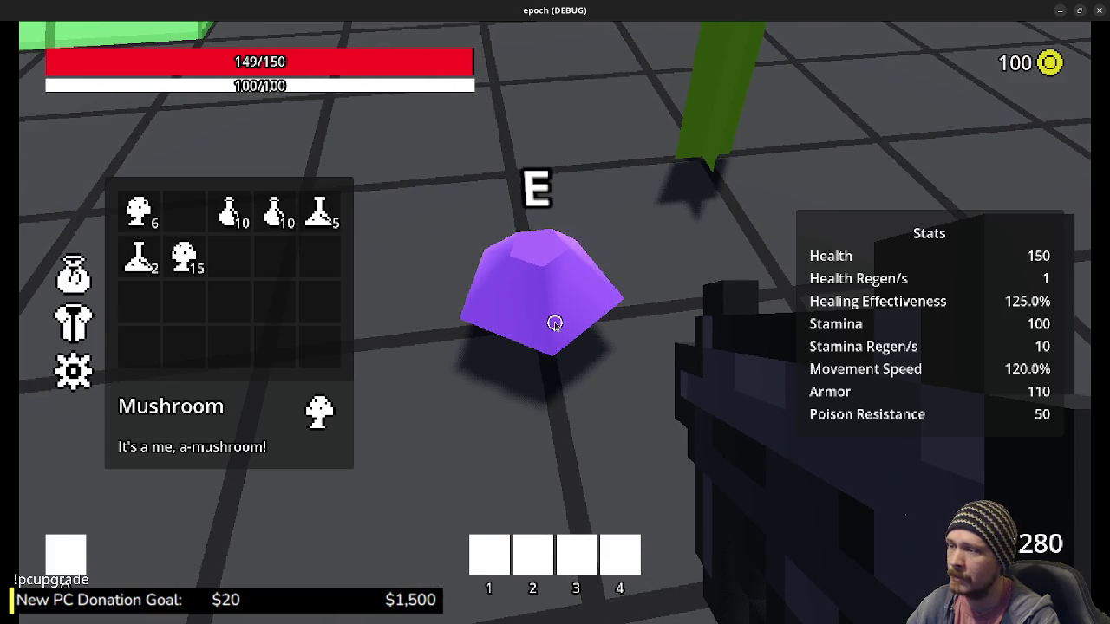
Step: Gather herbs from the green plant and close the inventory panels
{"action": "key", "text": "Tab"}
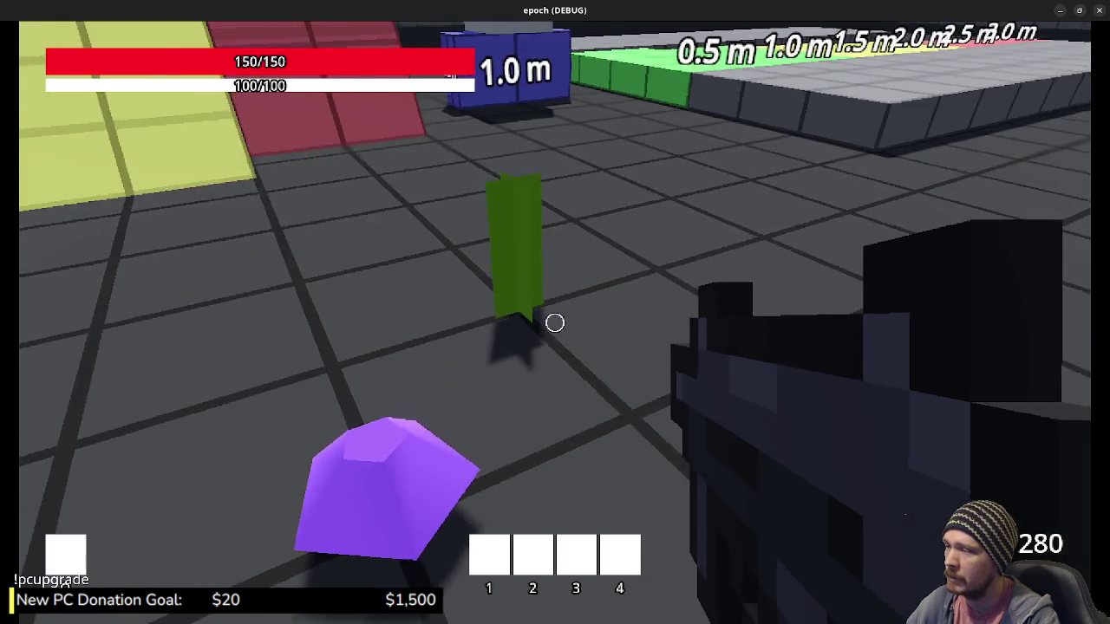
{"action": "key", "text": "w"}
{"action": "key", "text": "e"}
{"action": "key", "text": "Tab"}
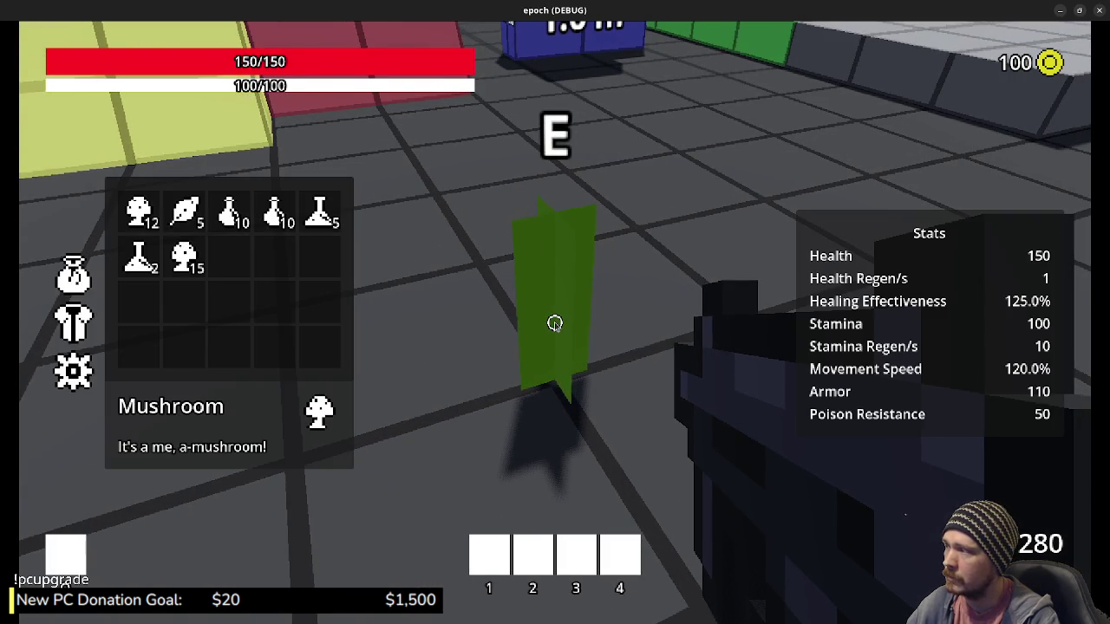
{"action": "key", "text": "Tab"}
Step: At the orange chest, move the herb stack and 9 mushrooms into Item Storage, keeping 6
{"action": "key", "text": "w"}
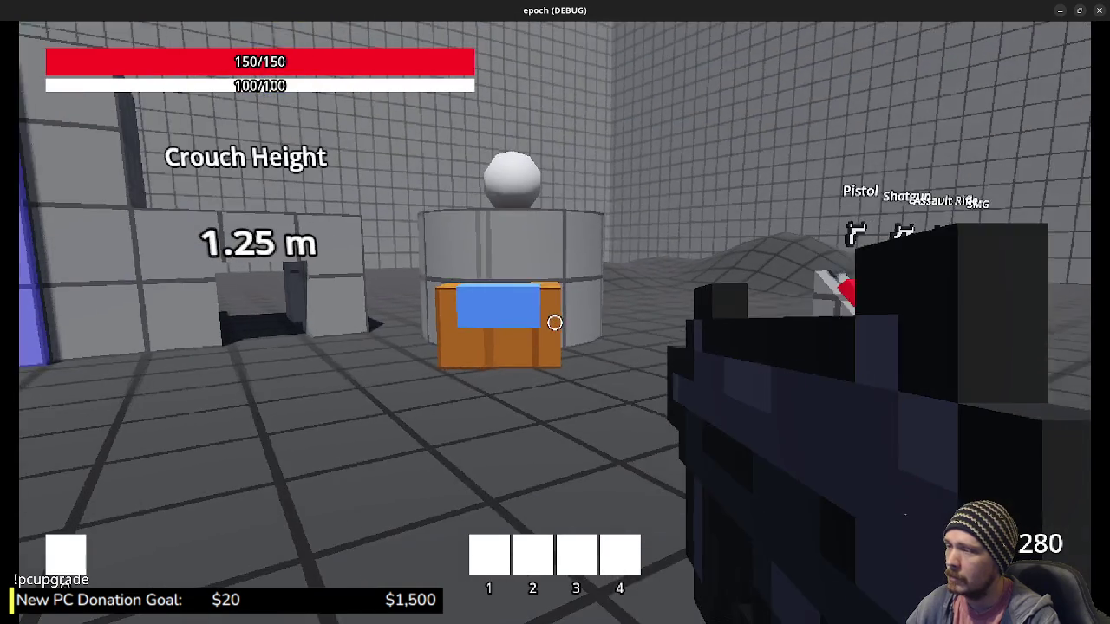
{"action": "key", "text": "w"}
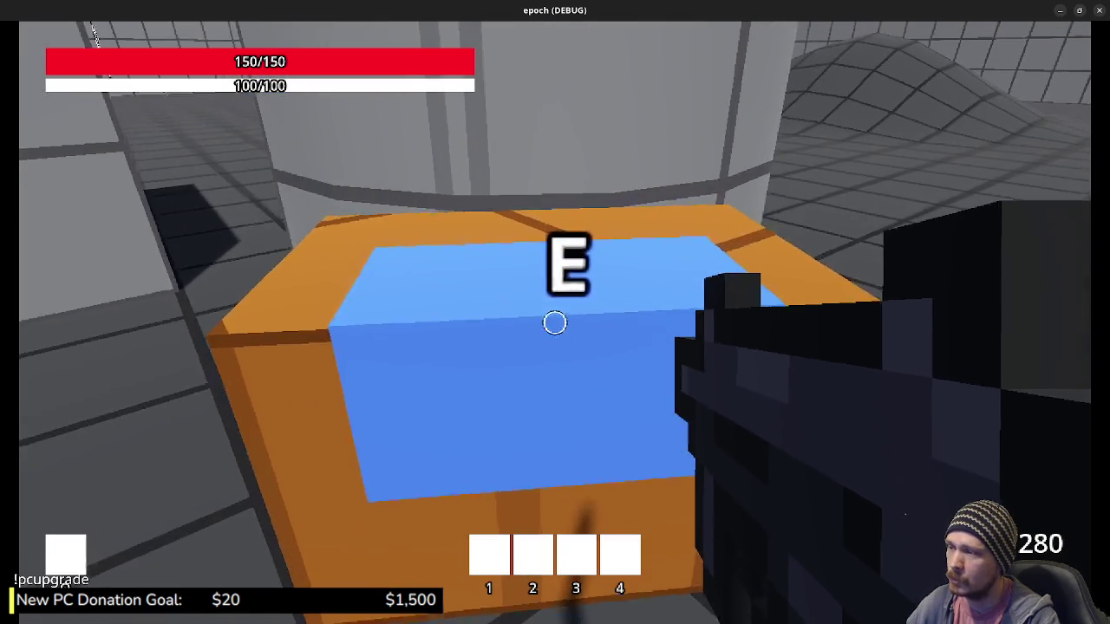
{"action": "key", "text": "e"}
{"action": "left_click", "coordinate": [317, 312]}
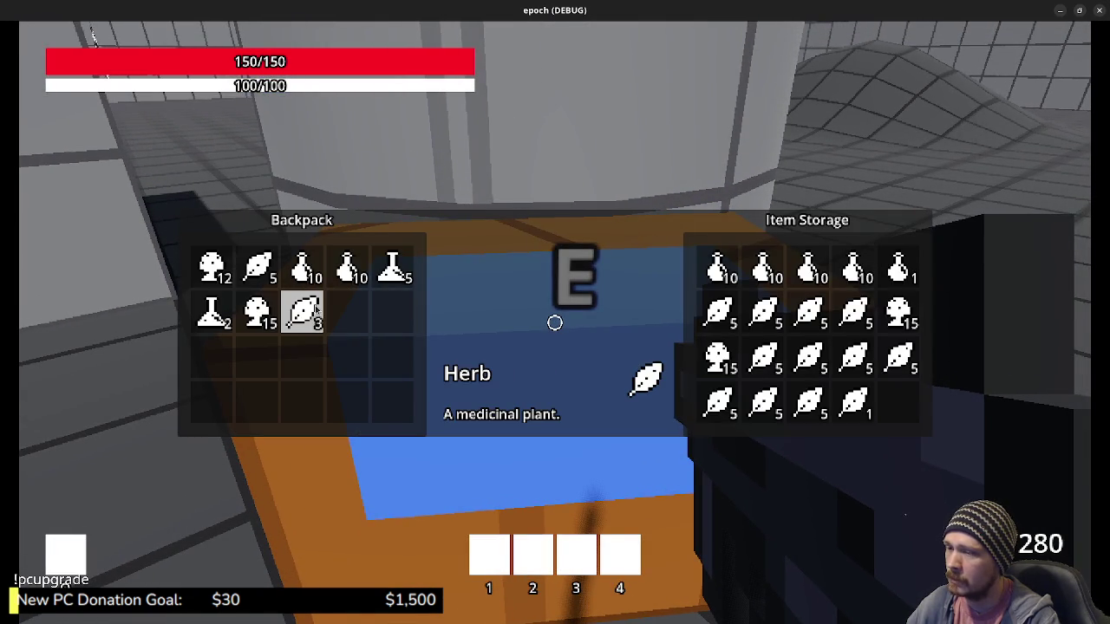
{"action": "left_click", "coordinate": [275, 320]}
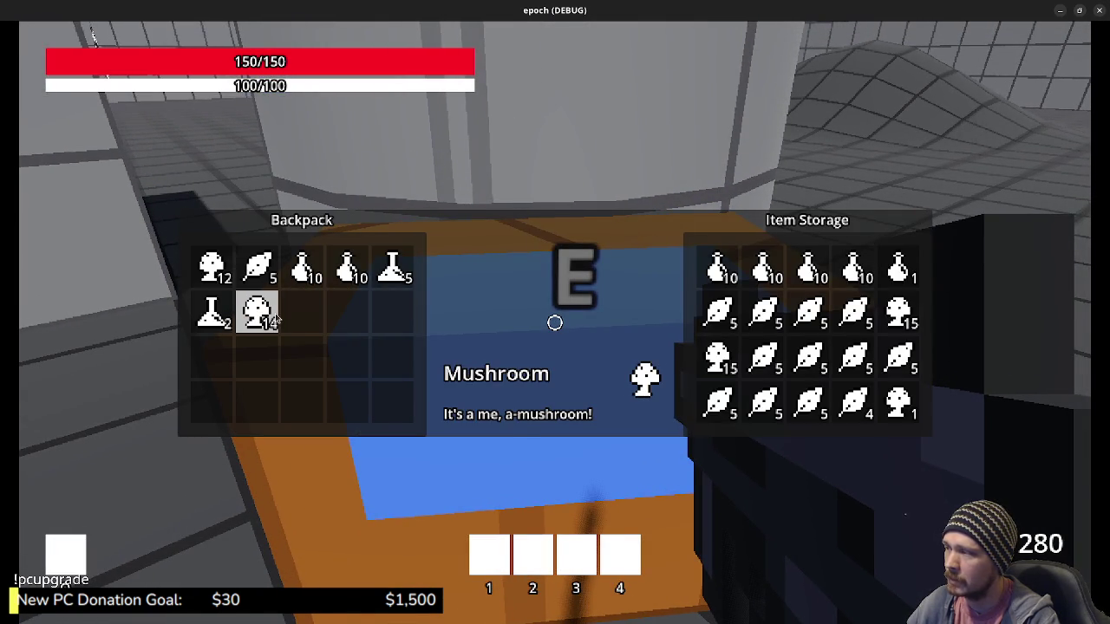
{"action": "double_click", "coordinate": [264, 317]}
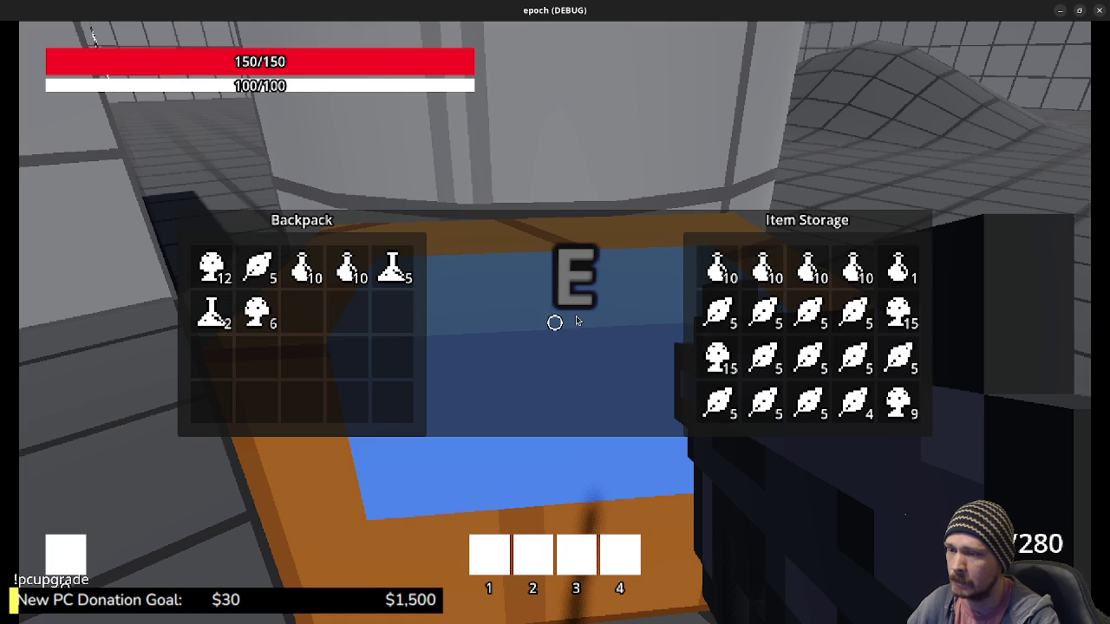
Step: Close the chest storage, walk toward the armour racks, and check the inventory and stats
{"action": "key", "text": "e"}
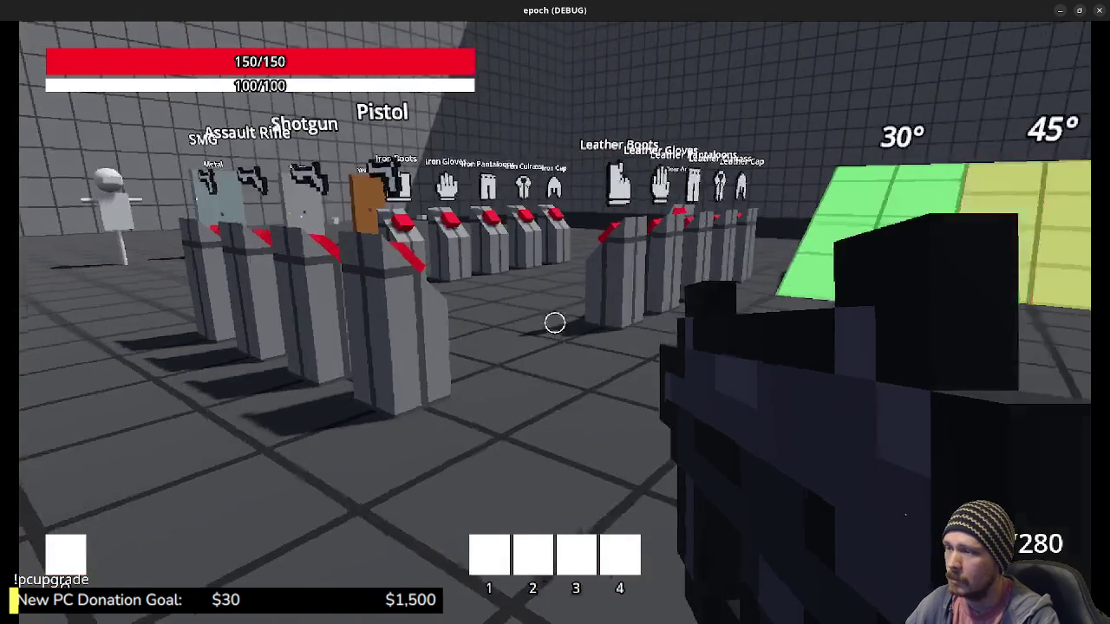
{"action": "key", "text": "w"}
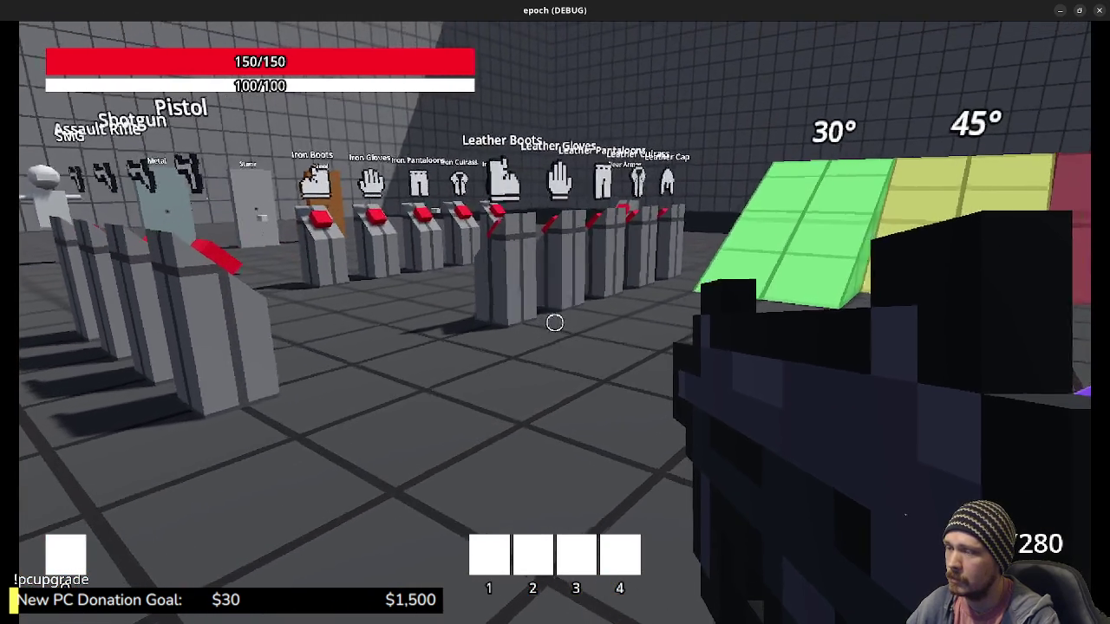
{"action": "key", "text": "w"}
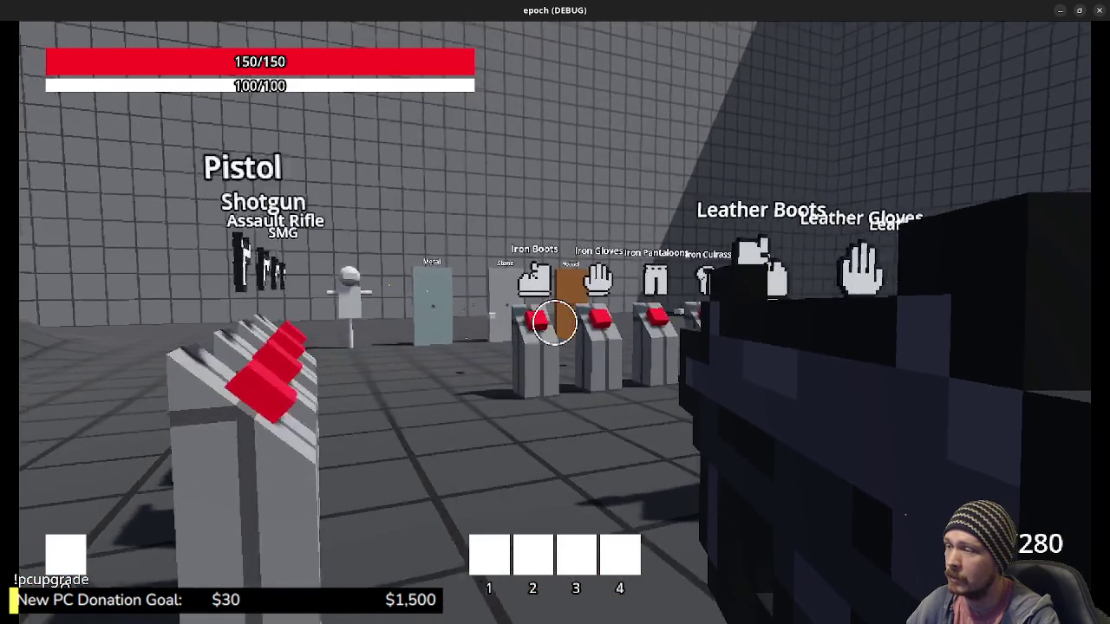
{"action": "key", "text": "e"}
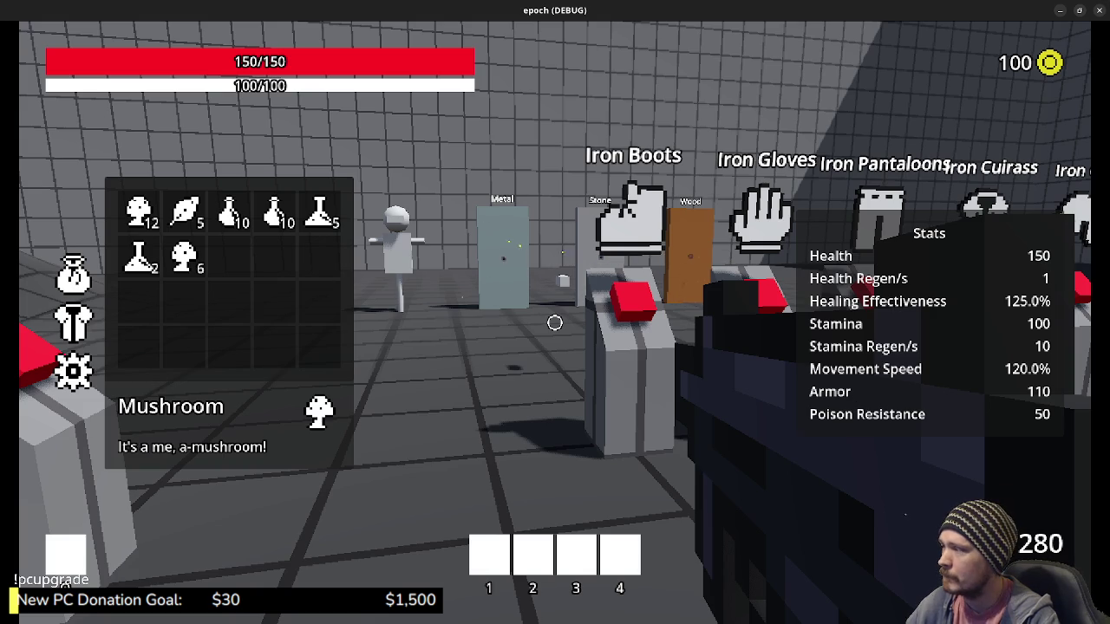
{"action": "key", "text": "Tab"}
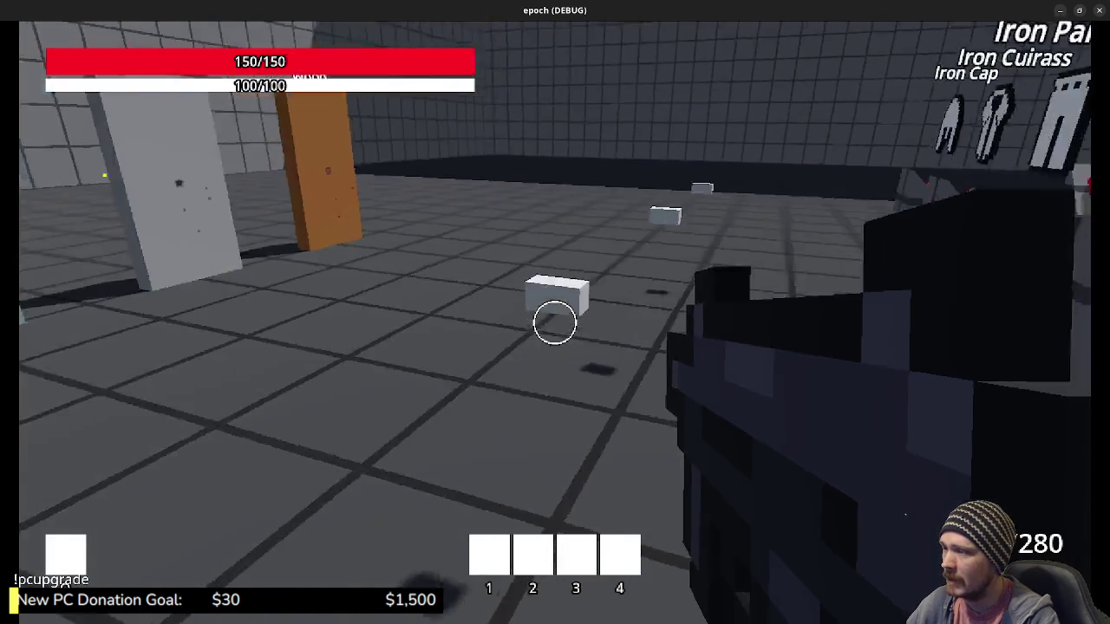
Step: Walk into the armour stands until poisoned, with health falling to 99/150
{"action": "key", "text": "w"}
{"action": "key", "text": "s"}
{"action": "key", "text": "w"}
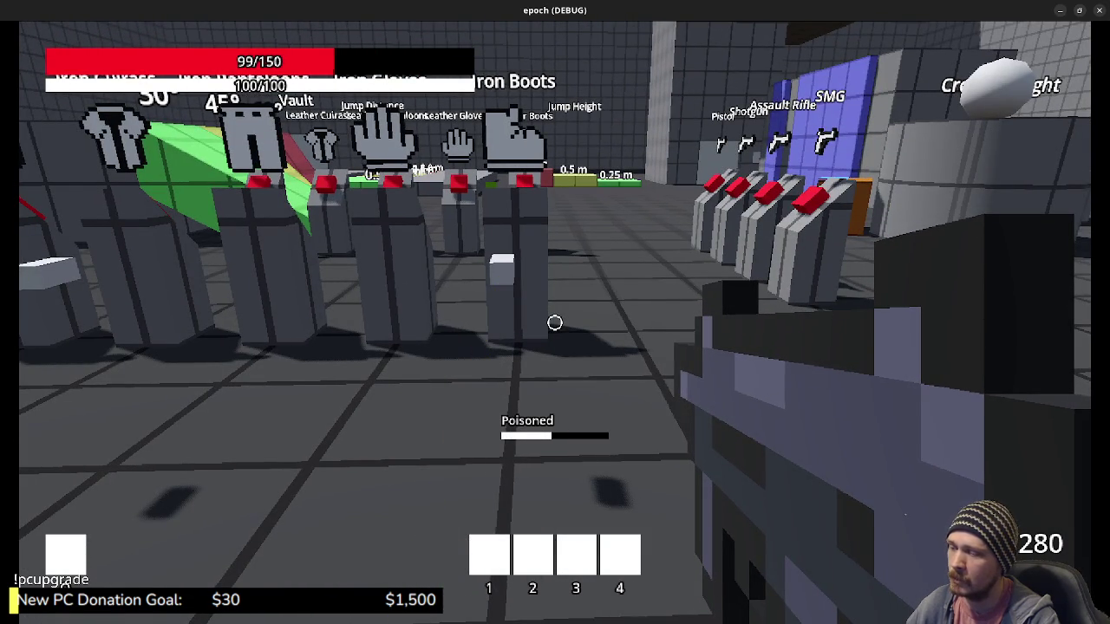
Step: Quickly check the inventory and stats, then move back toward the armour pedestals
{"action": "key", "text": "s"}
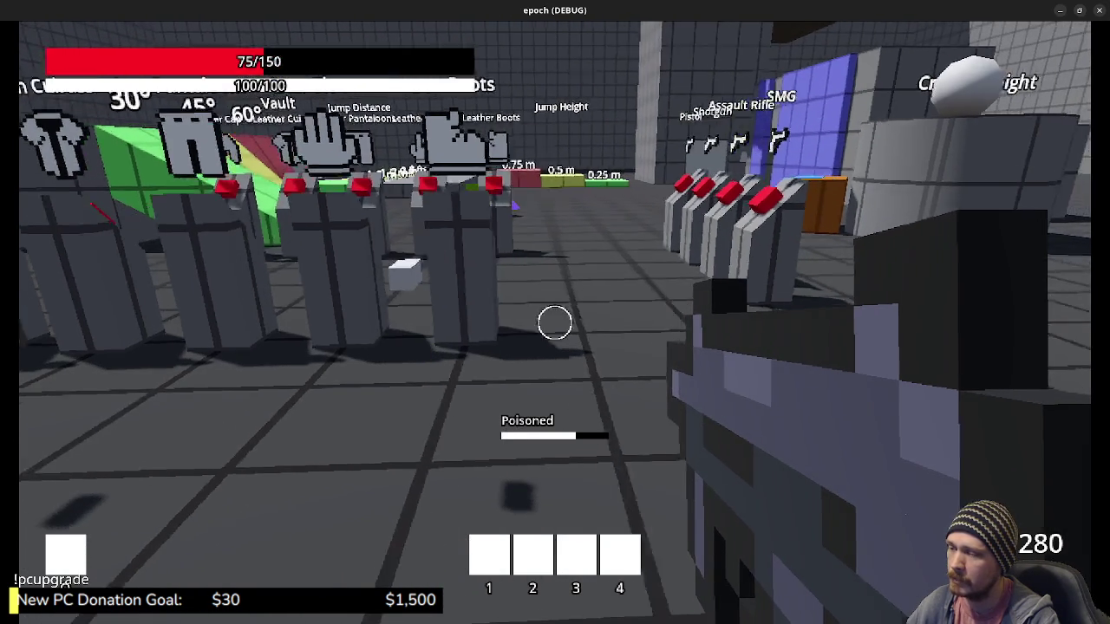
{"action": "key", "text": "Tab"}
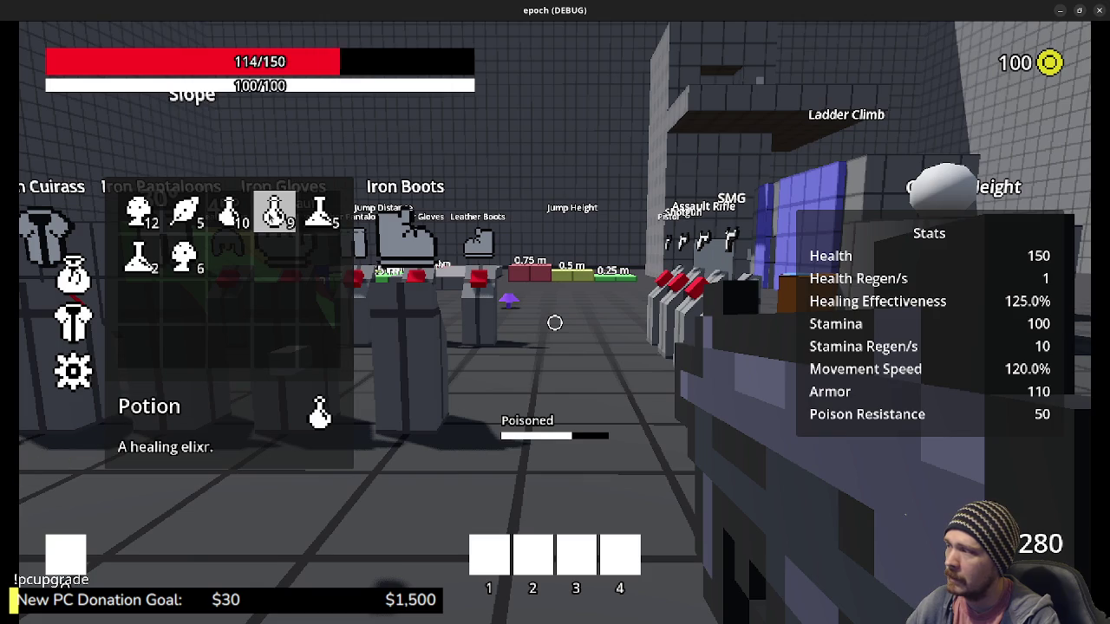
{"action": "key", "text": "Tab"}
{"action": "key", "text": "w"}
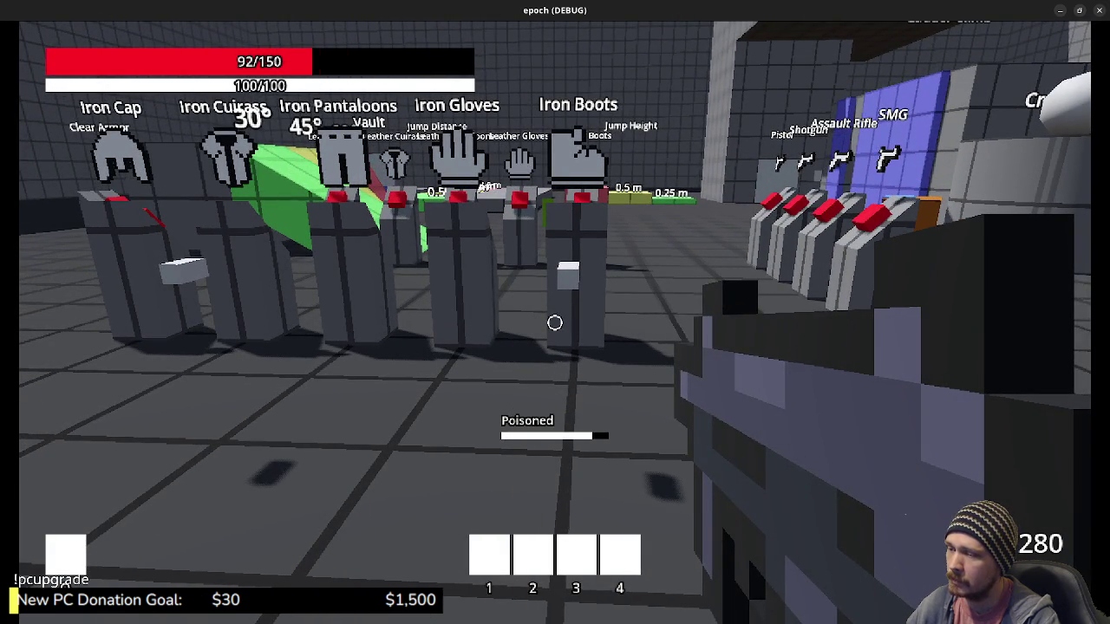
Step: Back away from the pedestals to the crate at Crouch Height and open the inventory on the Antidote
{"action": "key", "text": "s"}
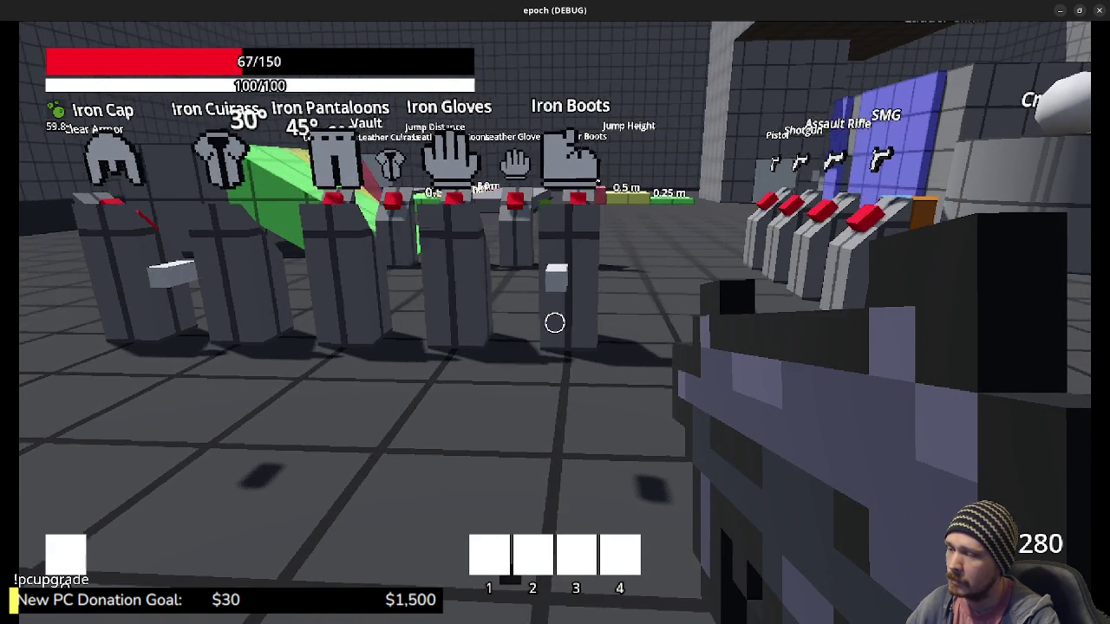
{"action": "key", "text": "d"}
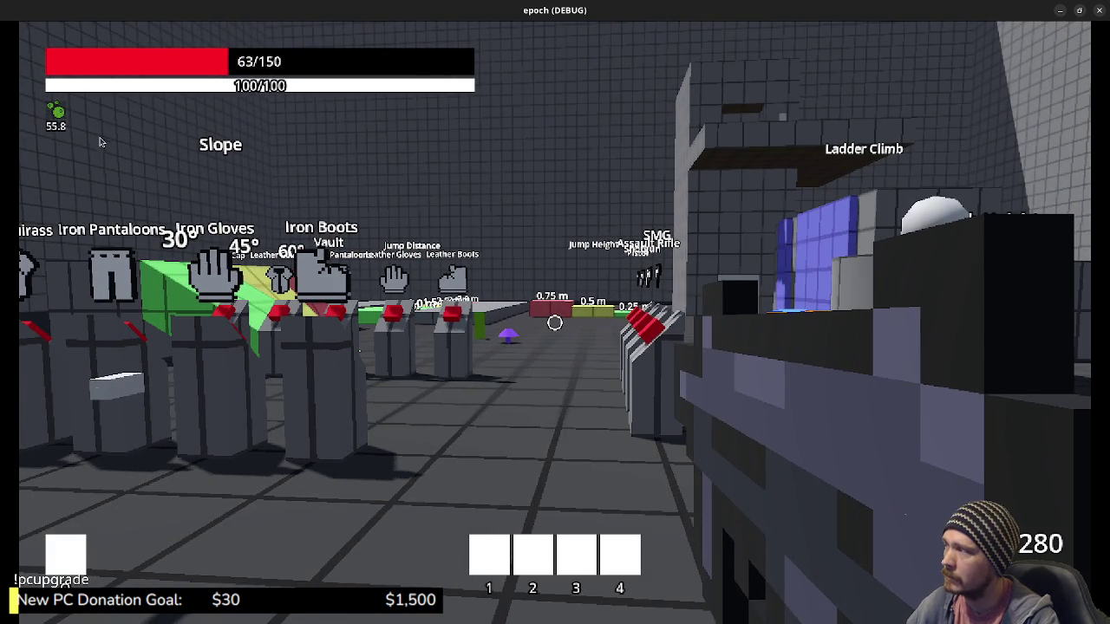
{"action": "left_click", "coordinate": [345, 335]}
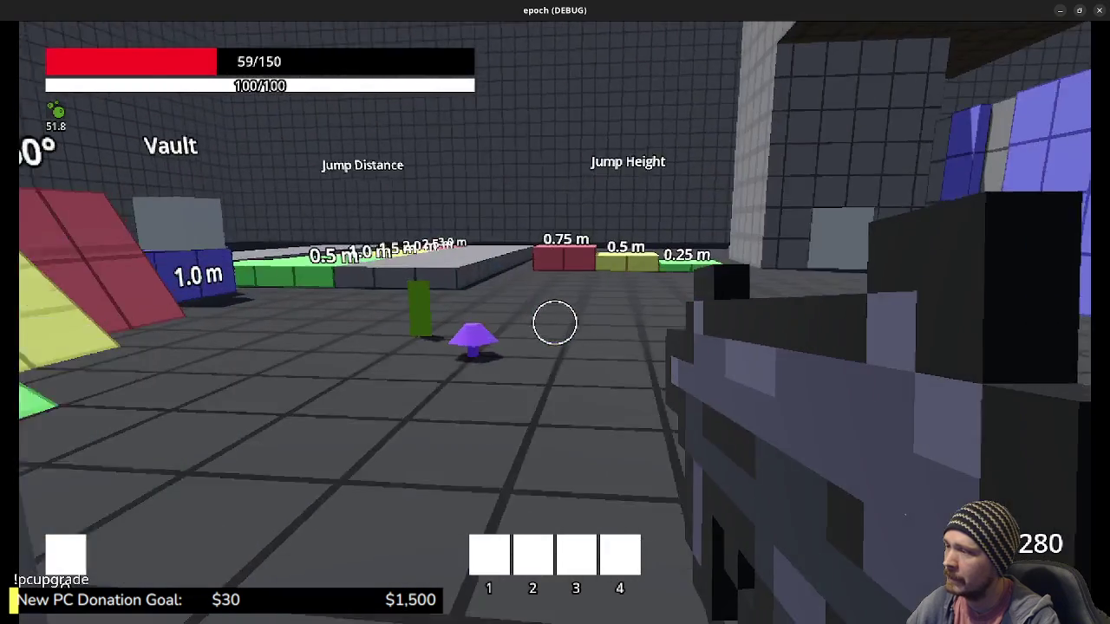
{"action": "key", "text": "w"}
{"action": "key", "text": "a"}
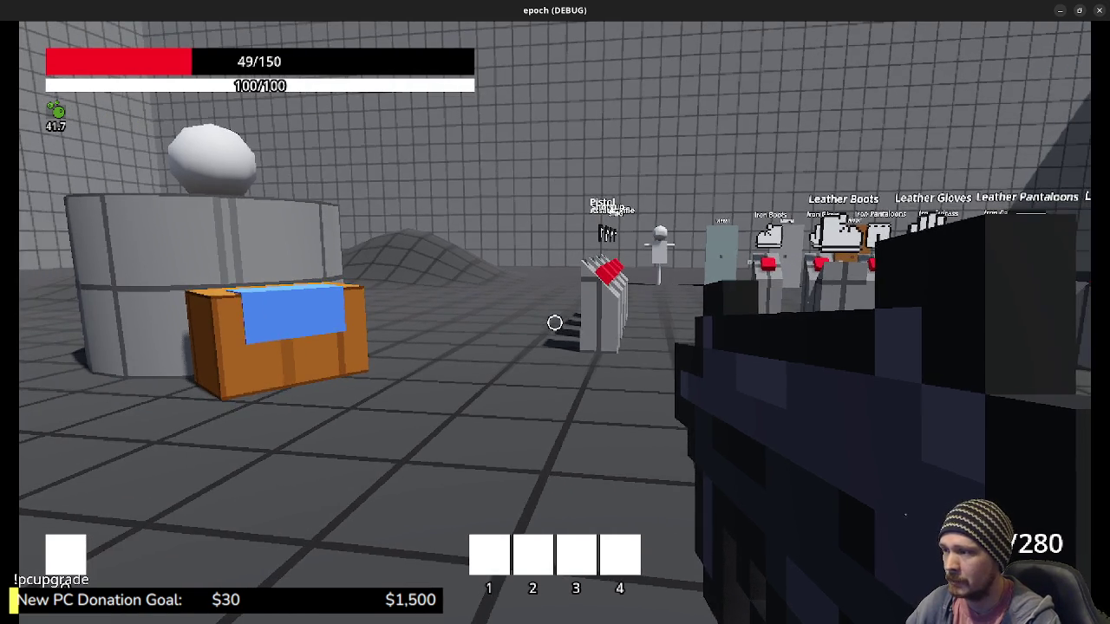
{"action": "key", "text": "Tab"}
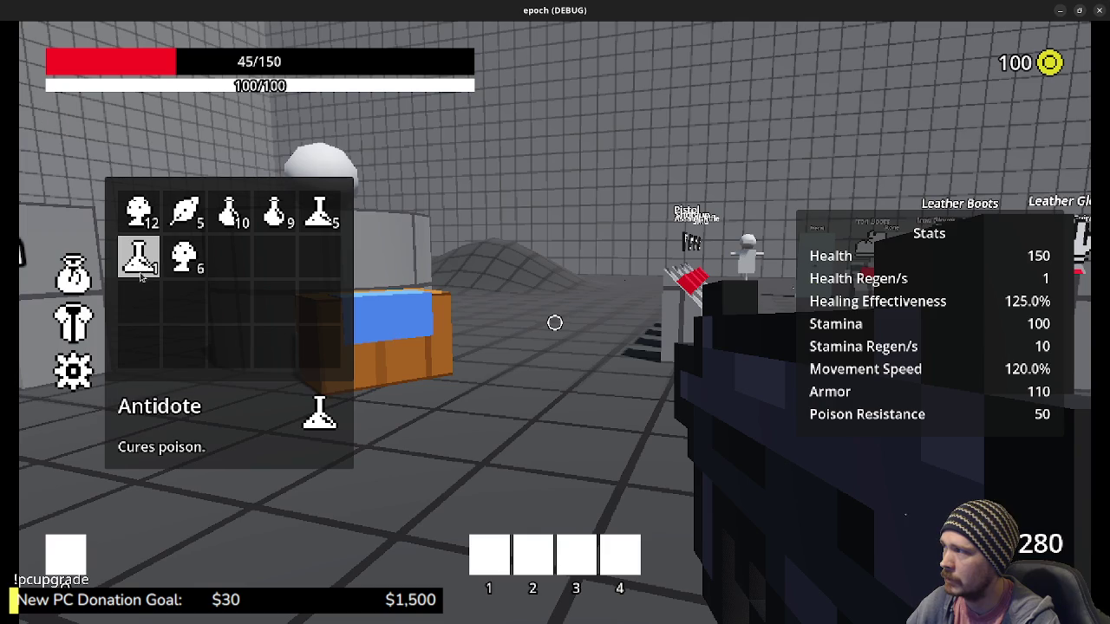
Step: Drink a Potion to raise health from 45 to 84, close the inventory, and step back
{"action": "left_click", "coordinate": [274, 213]}
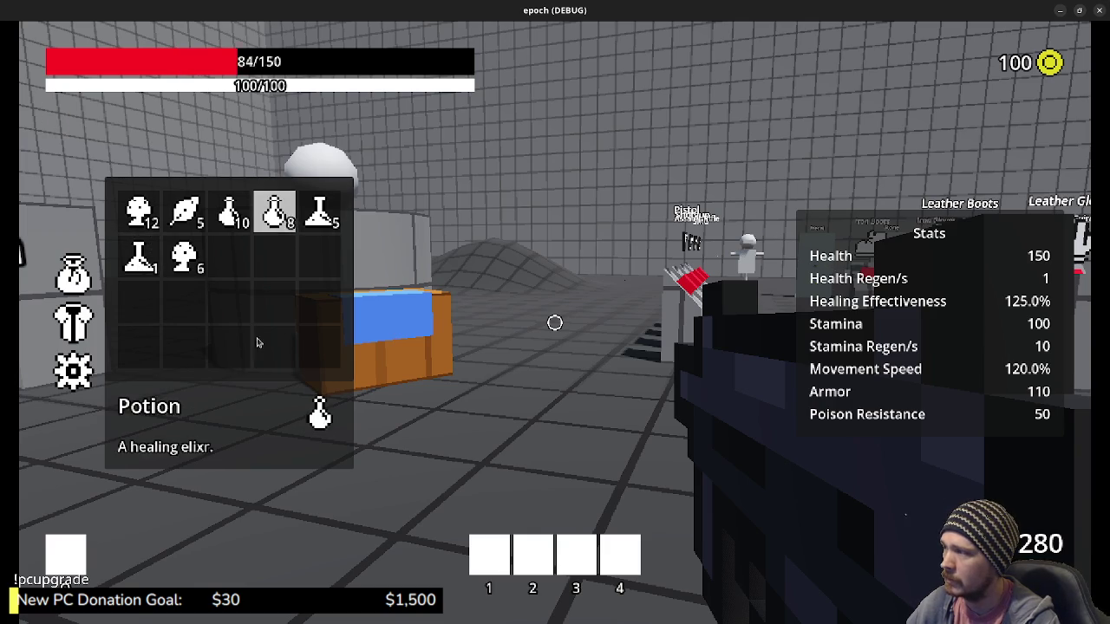
{"action": "key", "text": "Tab"}
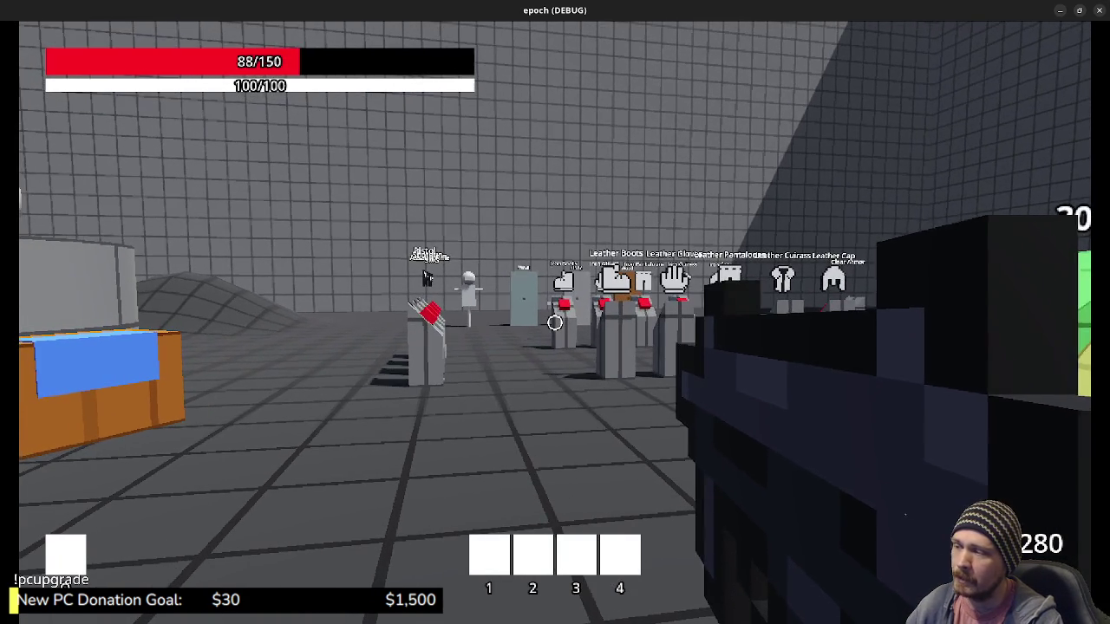
{"action": "key", "text": "s"}
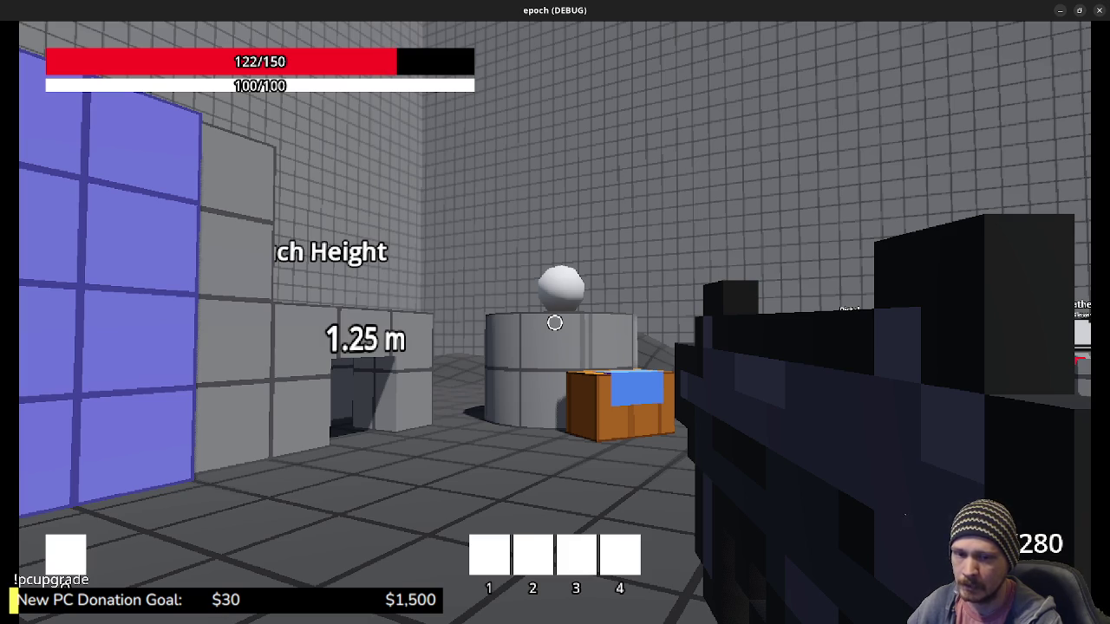
Step: Walk past Ladder Climb, Vault, Jump Distance and Crouch Height up to the grey wall panel
{"action": "key", "text": "w"}
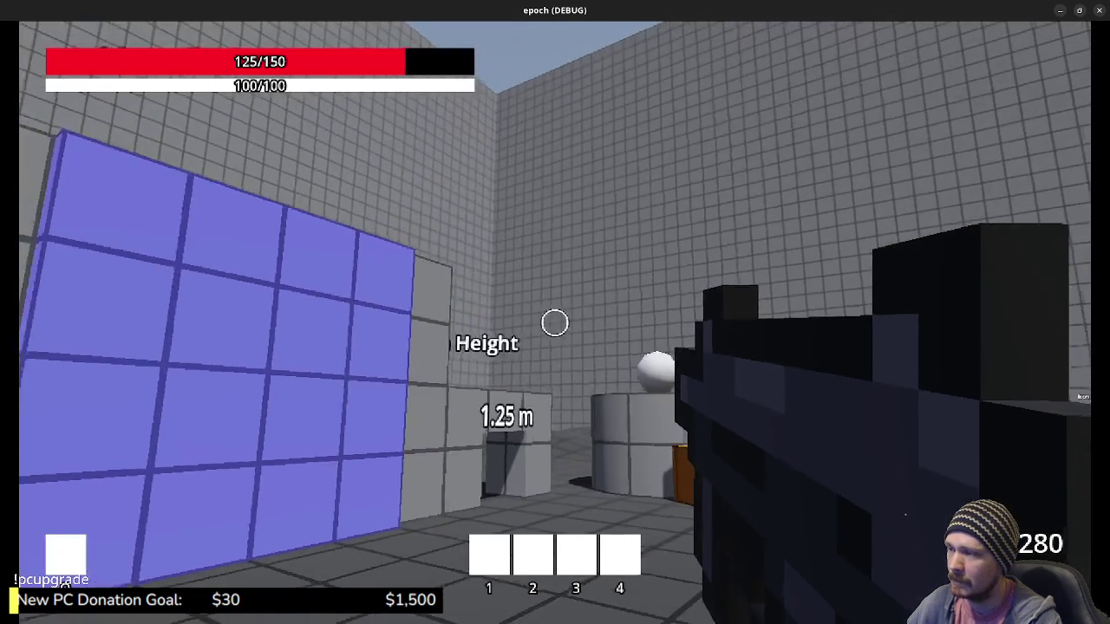
{"action": "mouse_move", "coordinate": [555, 323]}
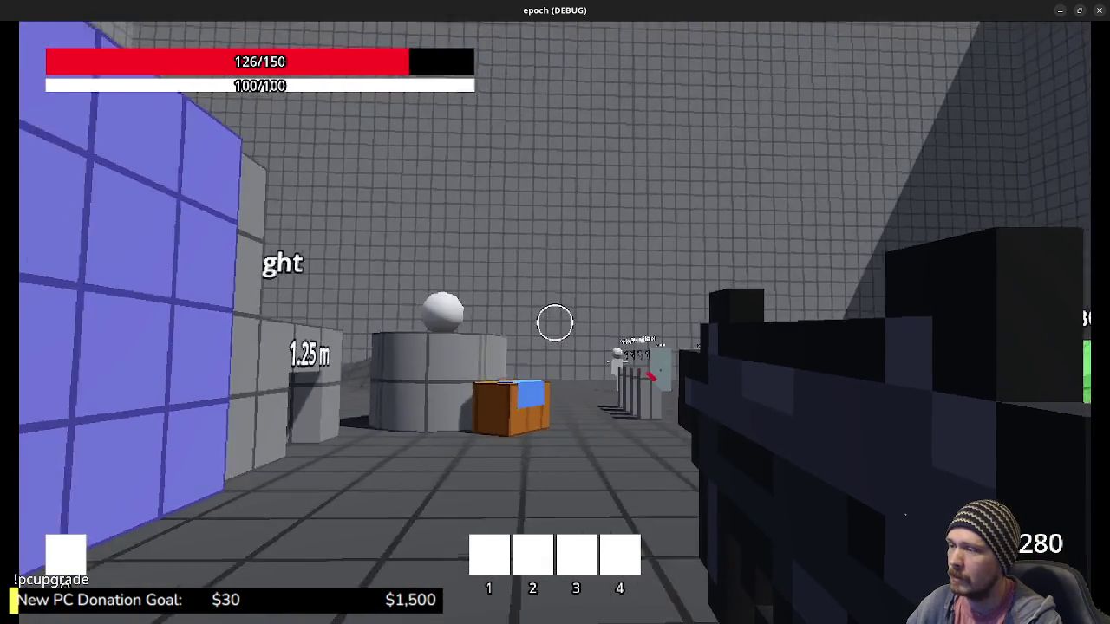
{"action": "key", "text": "w"}
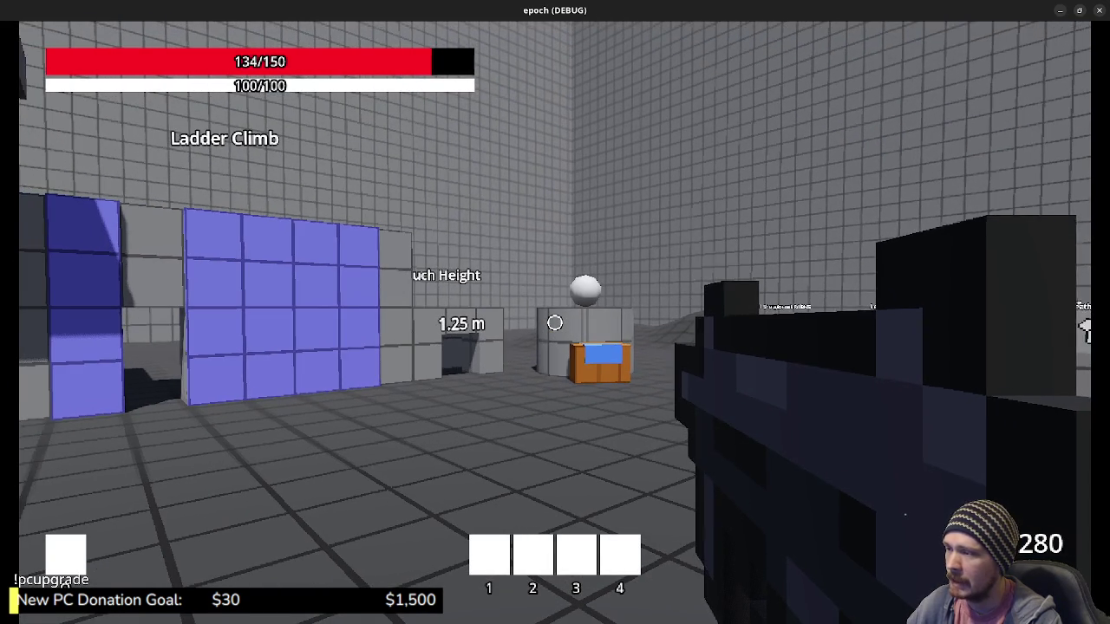
{"action": "key", "text": "w"}
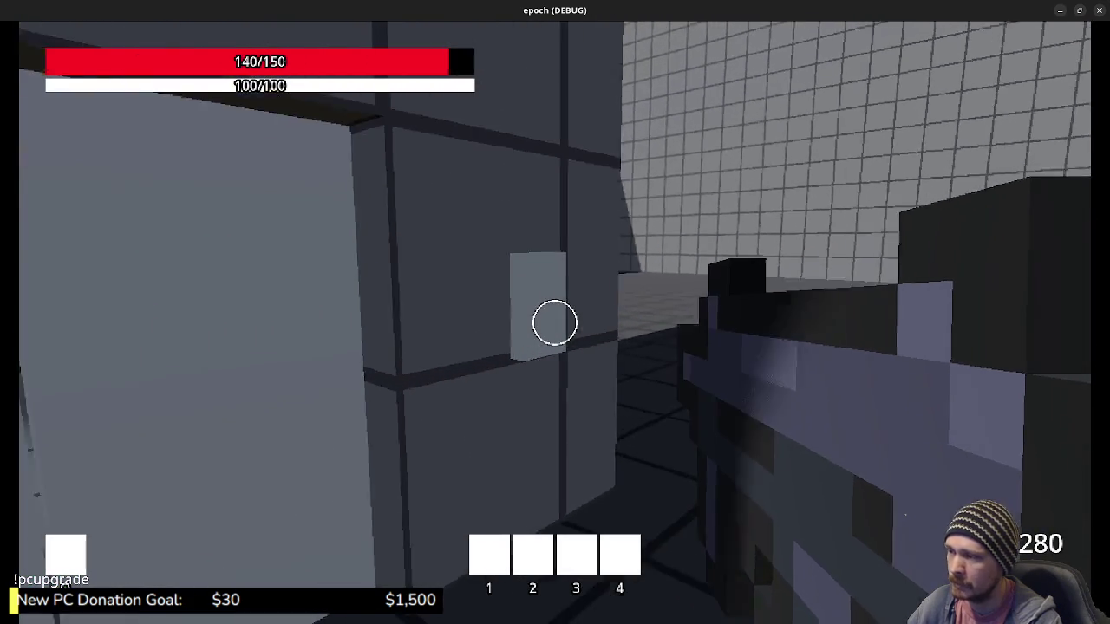
{"action": "key", "text": "w"}
{"action": "key", "text": "w"}
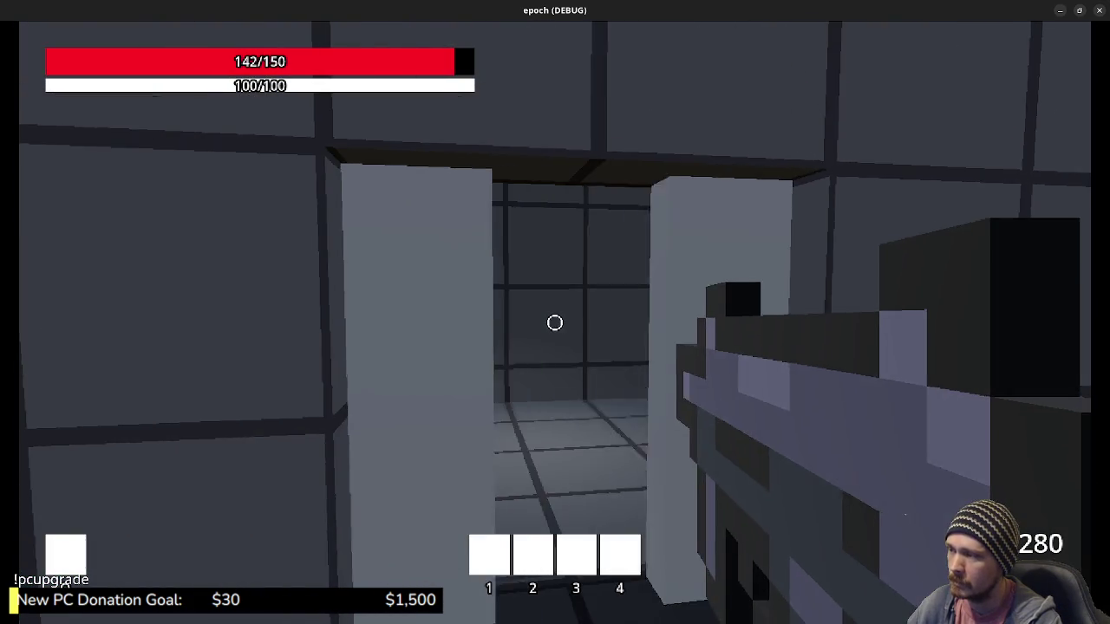
{"action": "key", "text": "w"}
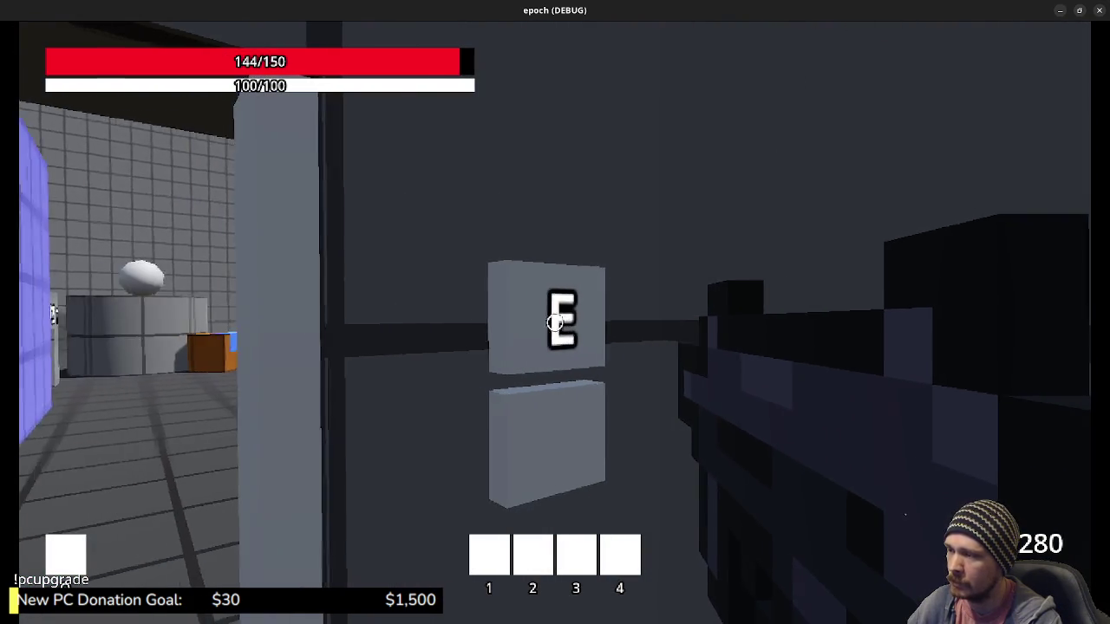
Step: Open the grey sliding door and enter the tiled room toward the blue block
{"action": "key", "text": "s"}
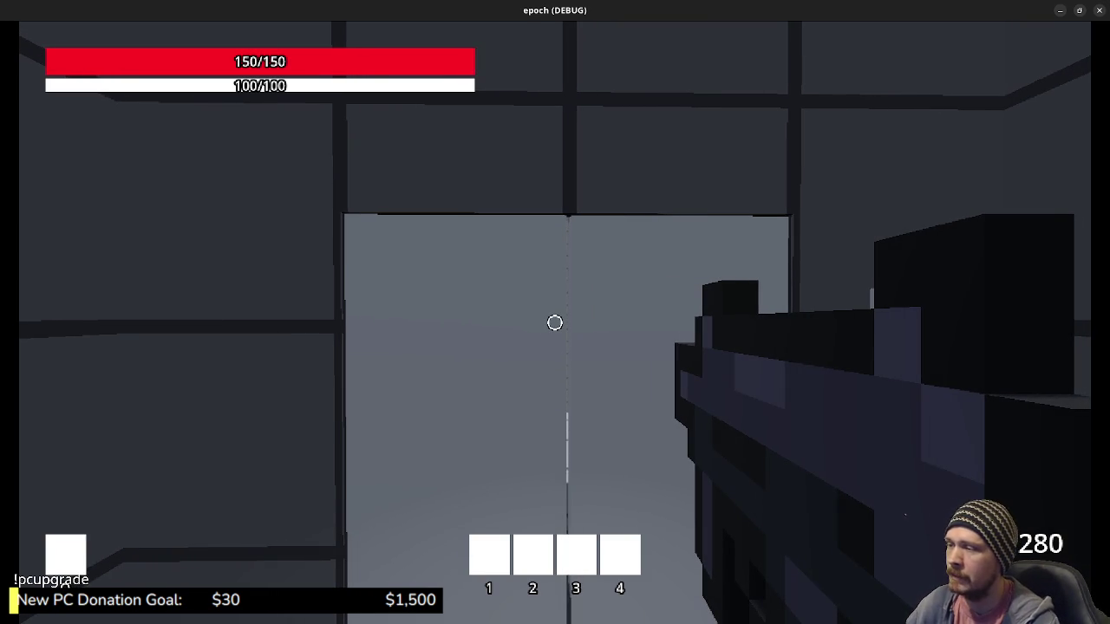
{"action": "key", "text": "w"}
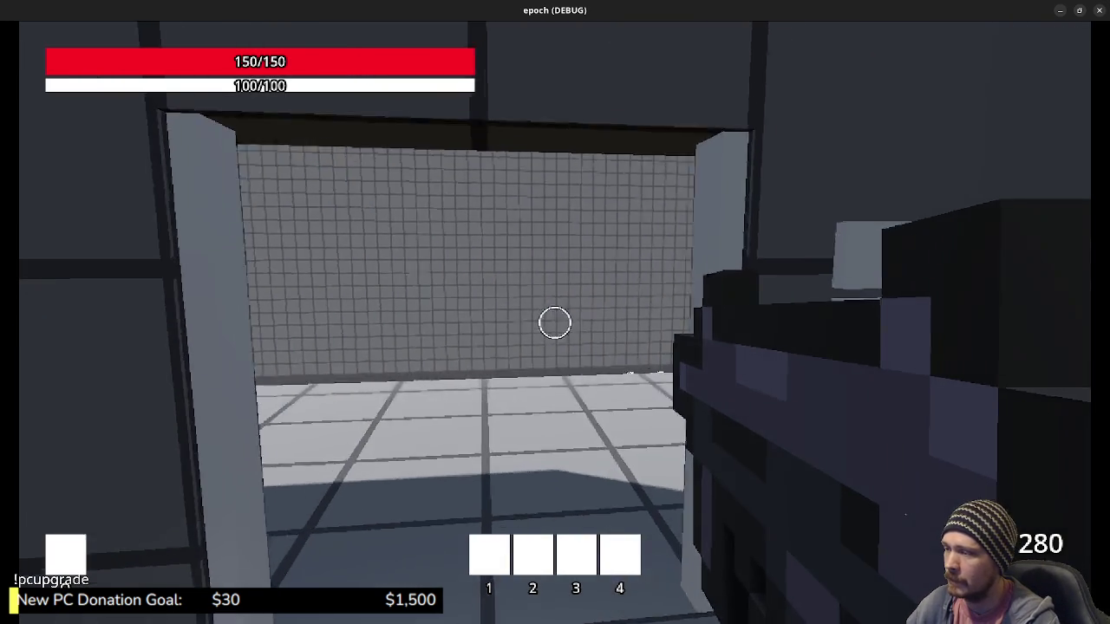
{"action": "key", "text": "w"}
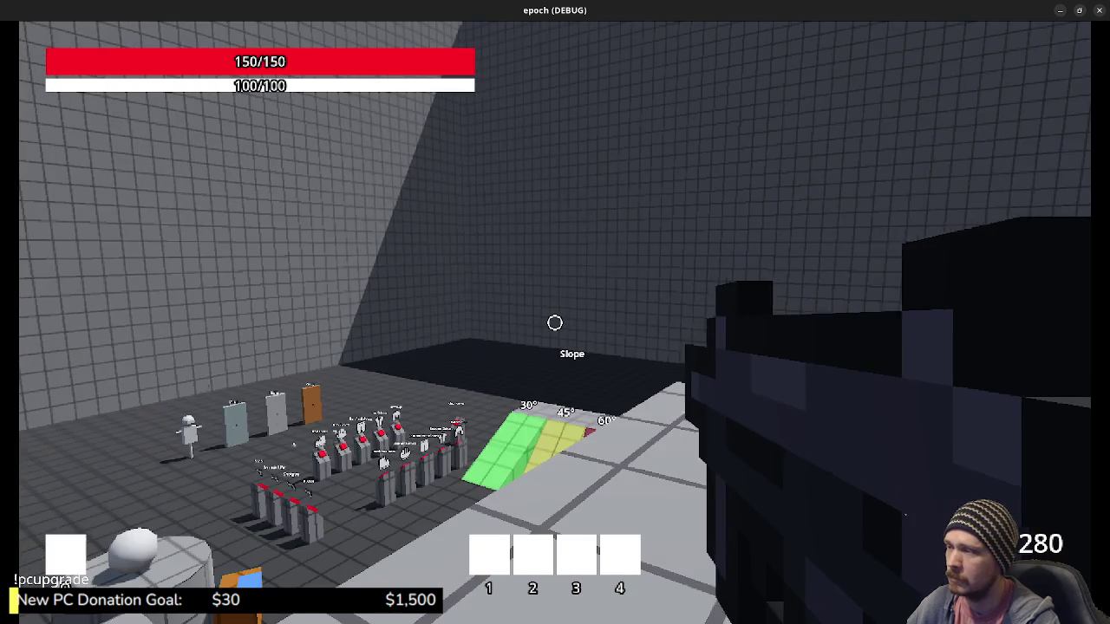
Step: Teleport outside through the blue block and hop to the next outdoor blue blocks
{"action": "key", "text": "w"}
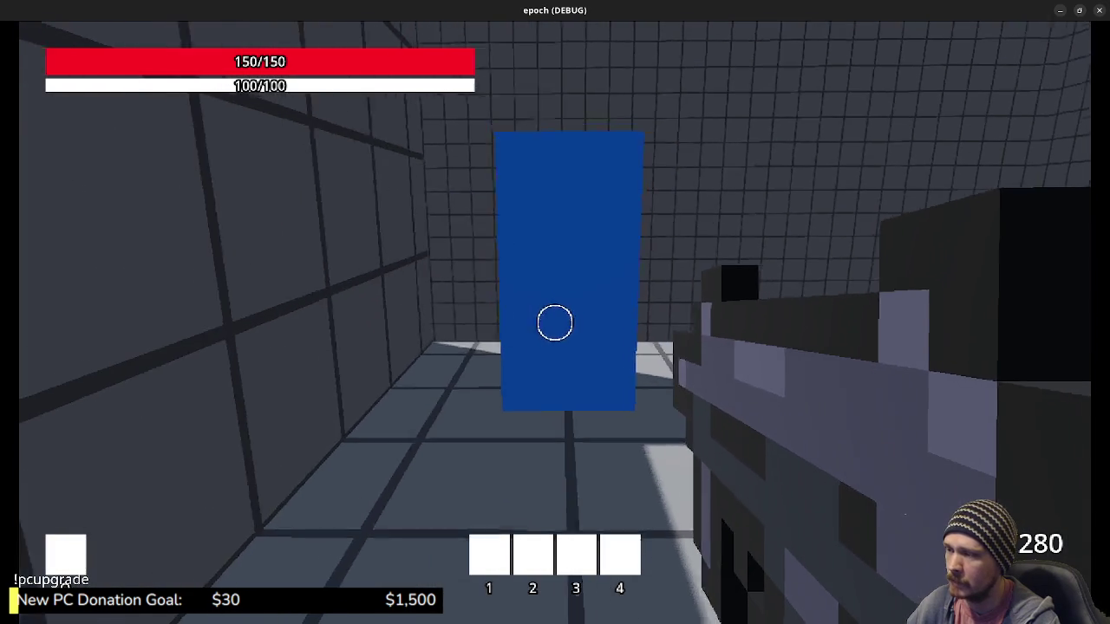
{"action": "key", "text": "w"}
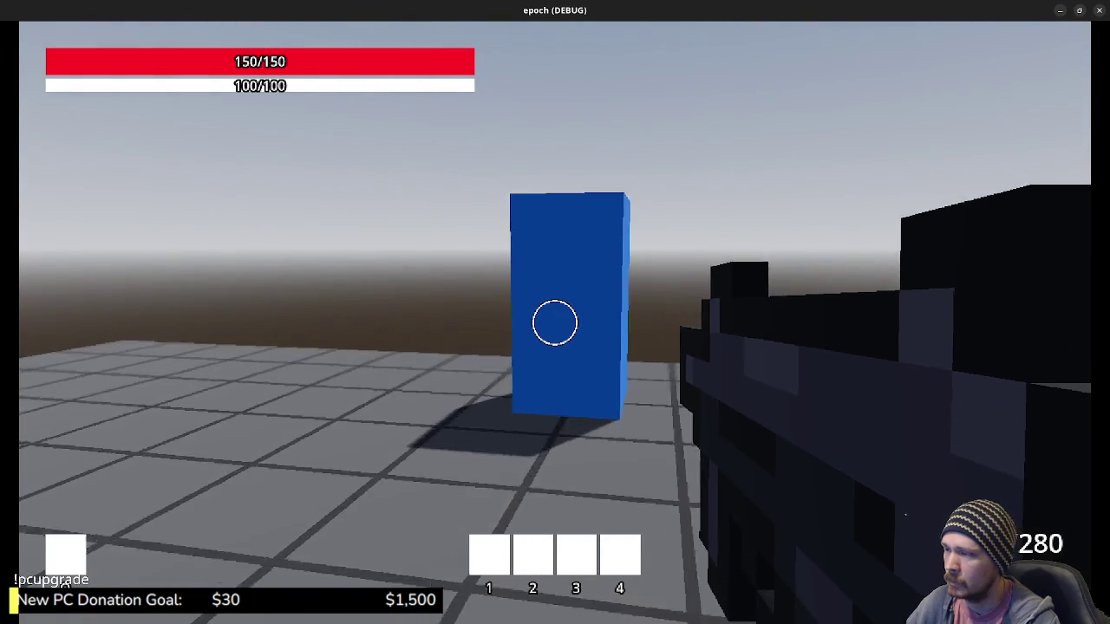
{"action": "key", "text": "w"}
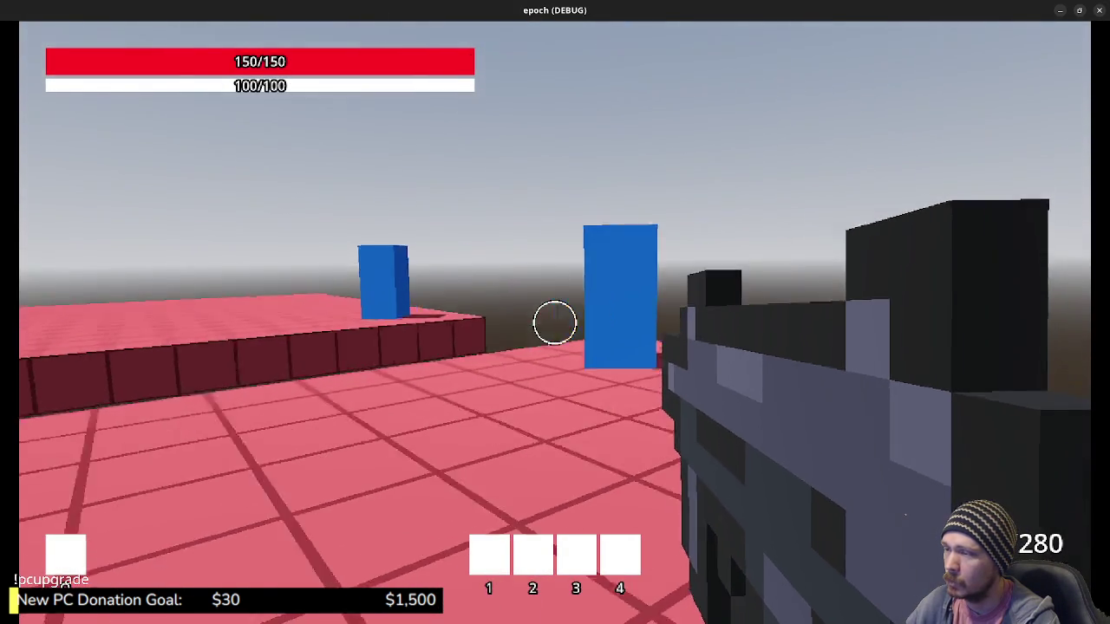
{"action": "key", "text": "w"}
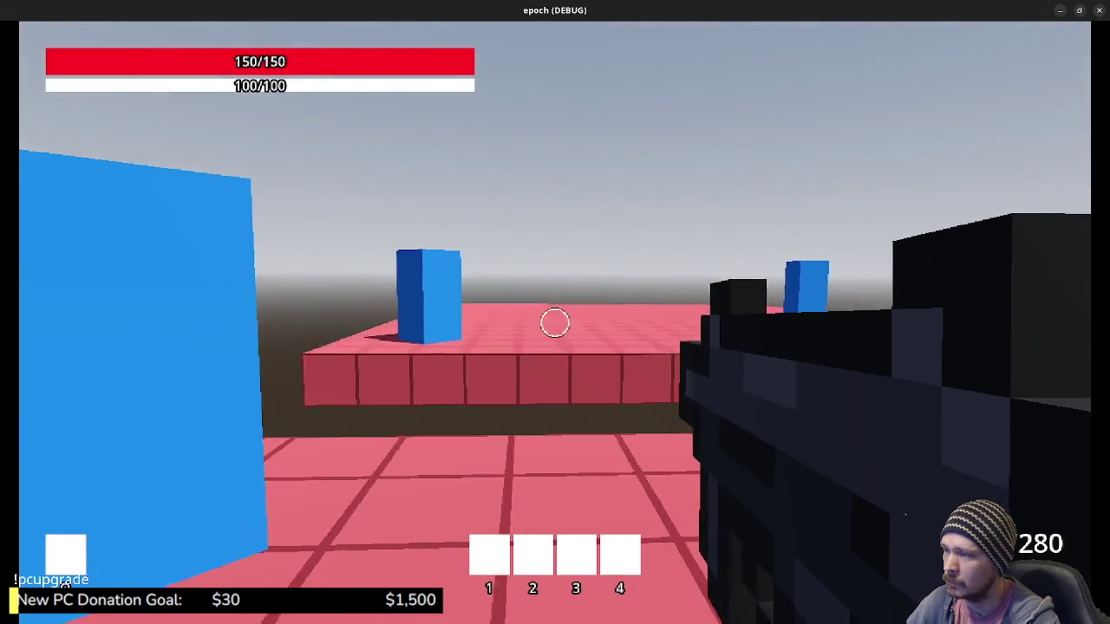
Step: Pass through the tall blue block and return to the grey grid-walled room
{"action": "key", "text": "w"}
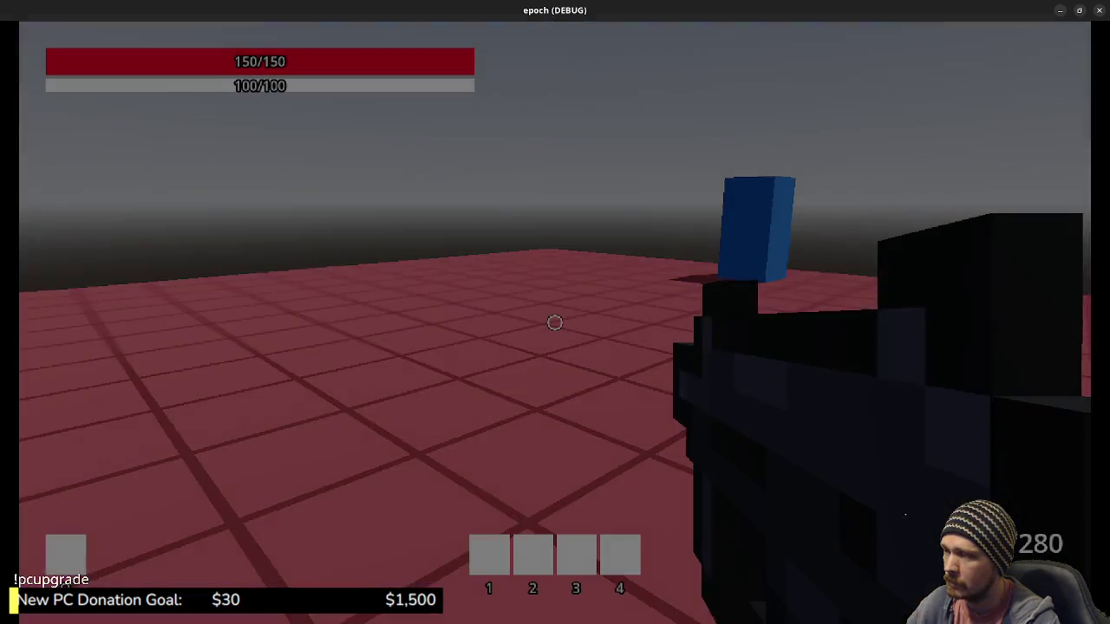
{"action": "key", "text": "w"}
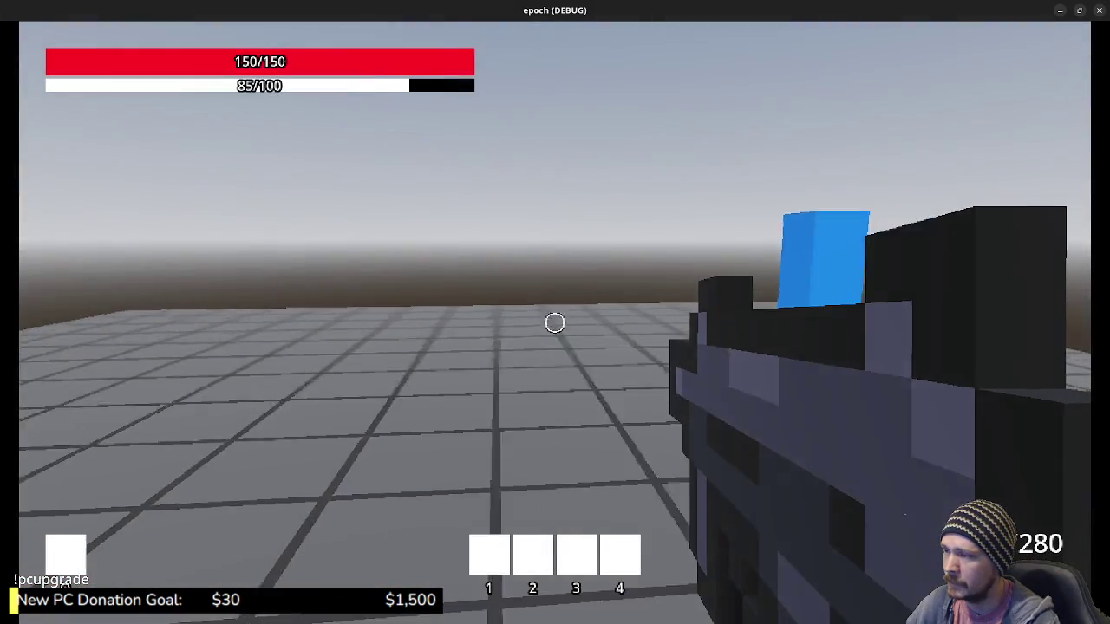
{"action": "key", "text": "w"}
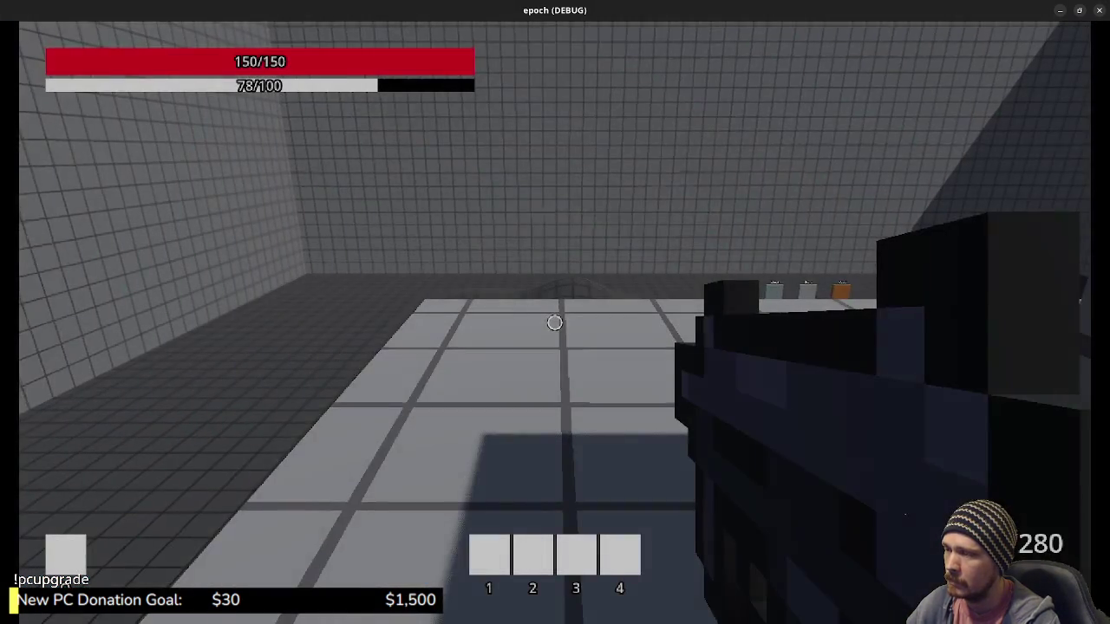
Step: Walk past Crouch Height to the crate, view its Item Storage beside the backpack, then close both
{"action": "key", "text": "w"}
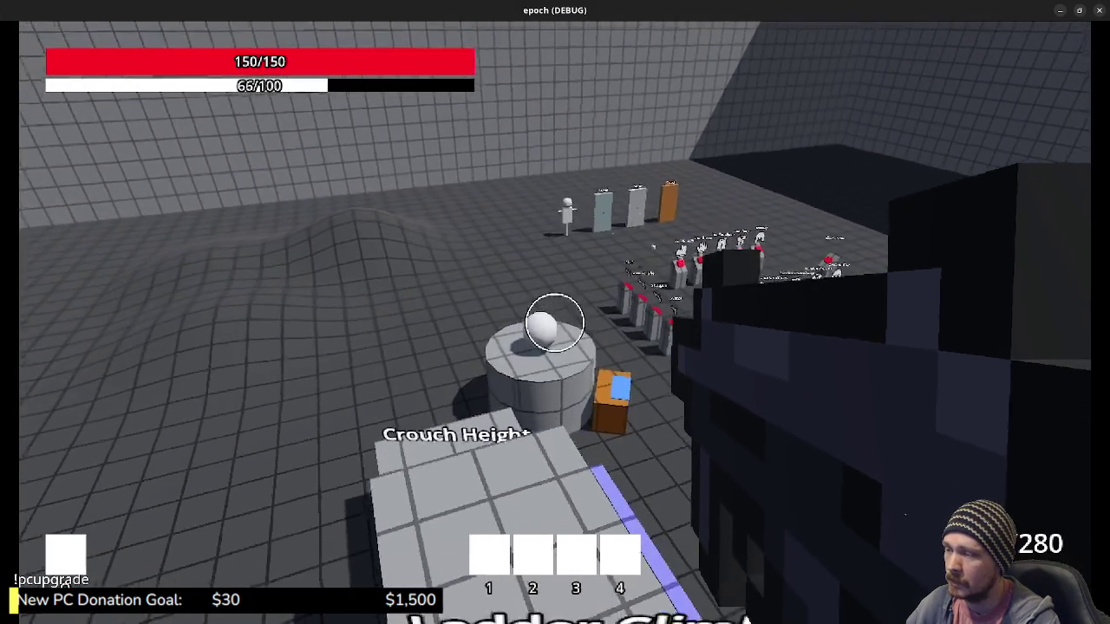
{"action": "key", "text": "w"}
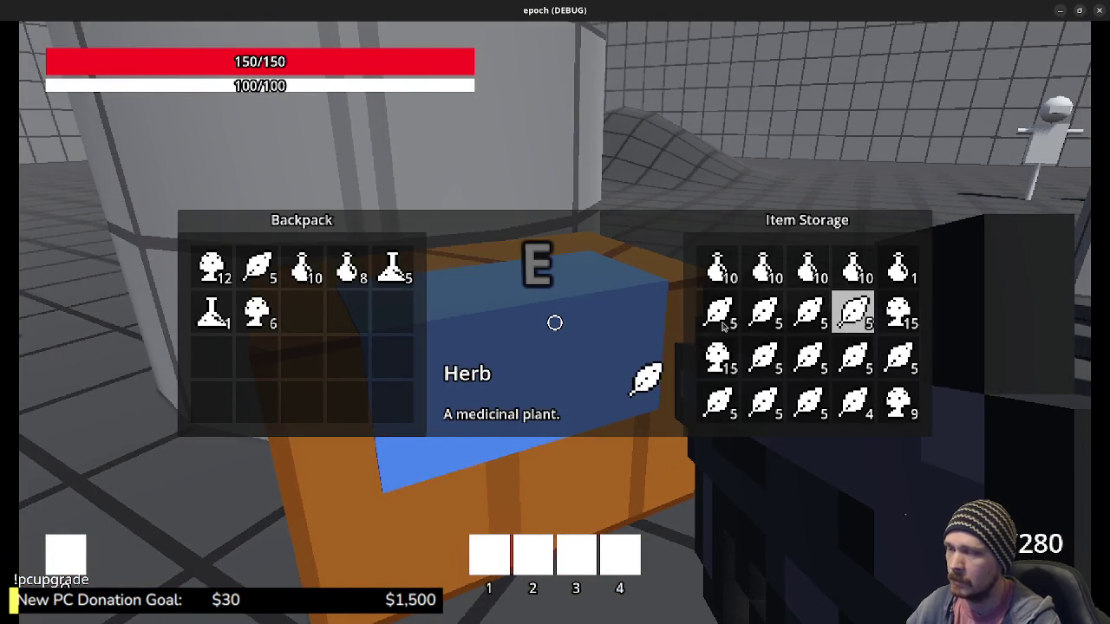
{"action": "key", "text": "Escape"}
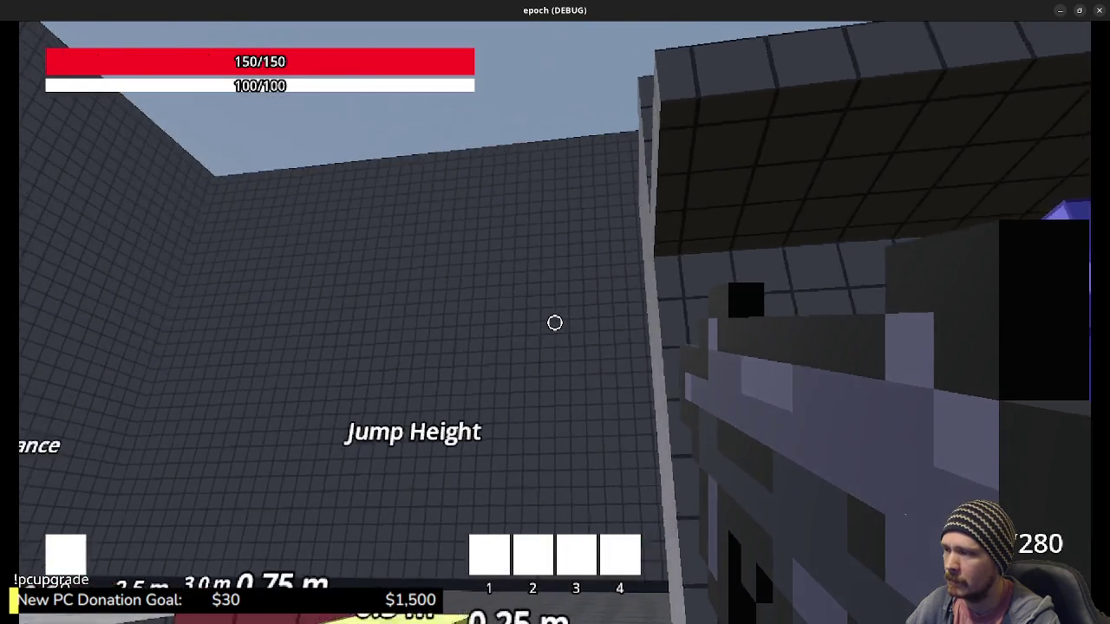
Step: Walk through the grey corridor, past the height markers and vault pillar, up to the grey door panel
{"action": "key", "text": "w"}
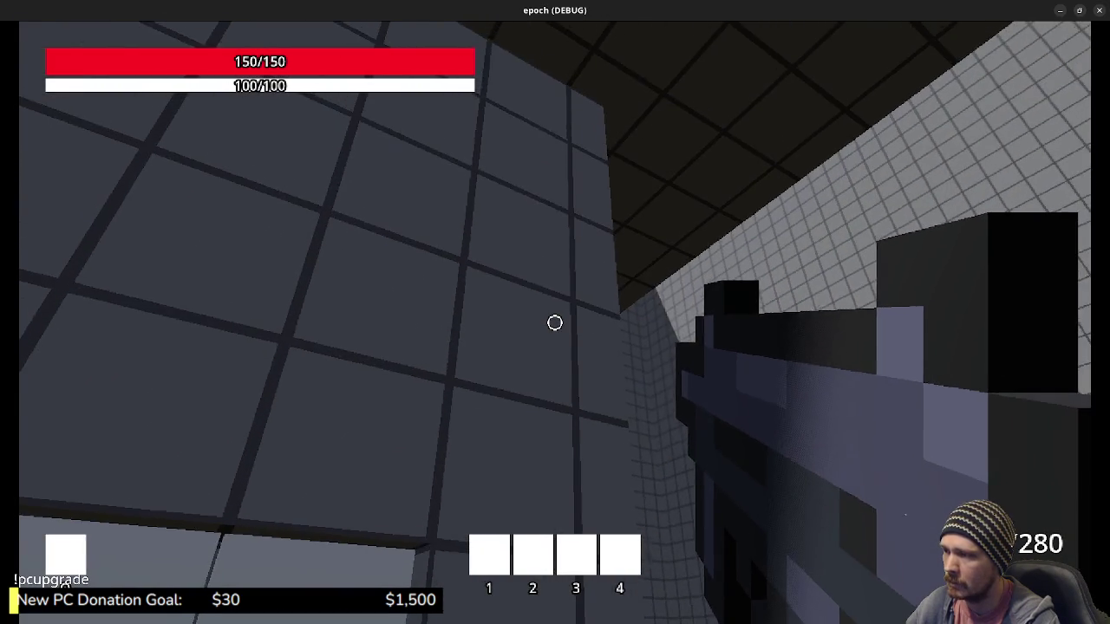
{"action": "key", "text": "w"}
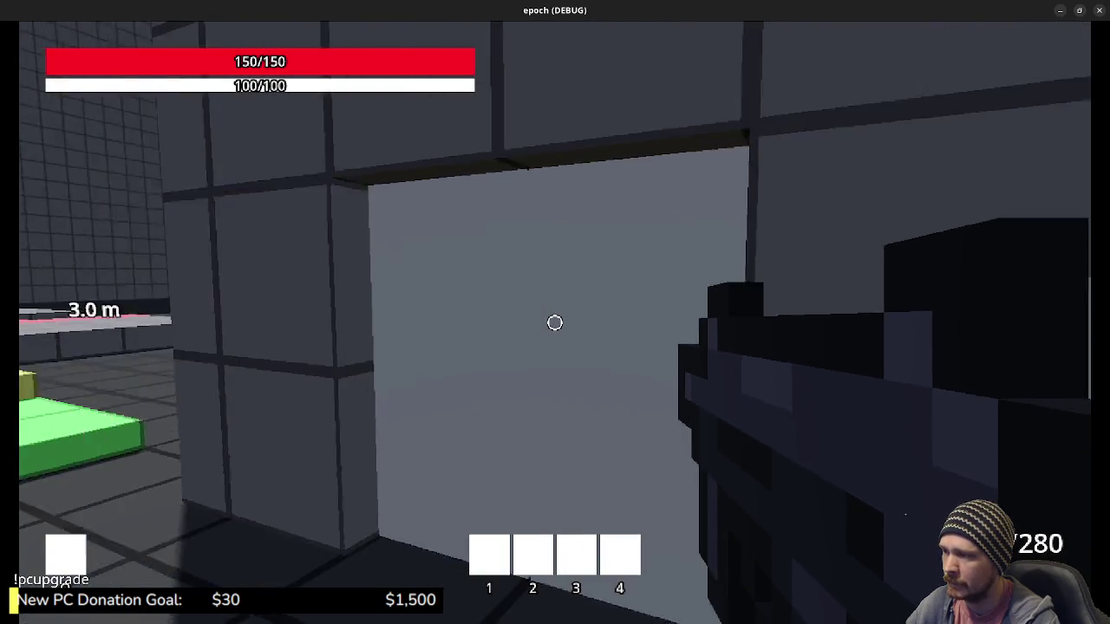
{"action": "key", "text": "w"}
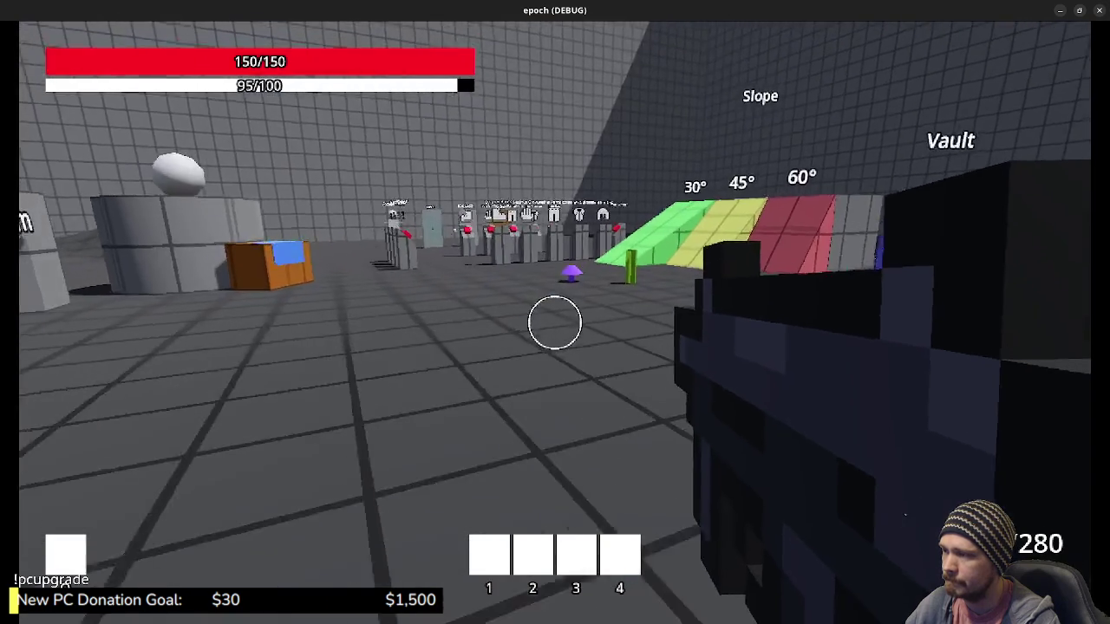
{"action": "key", "text": "w"}
{"action": "key", "text": "space"}
{"action": "key", "text": "w"}
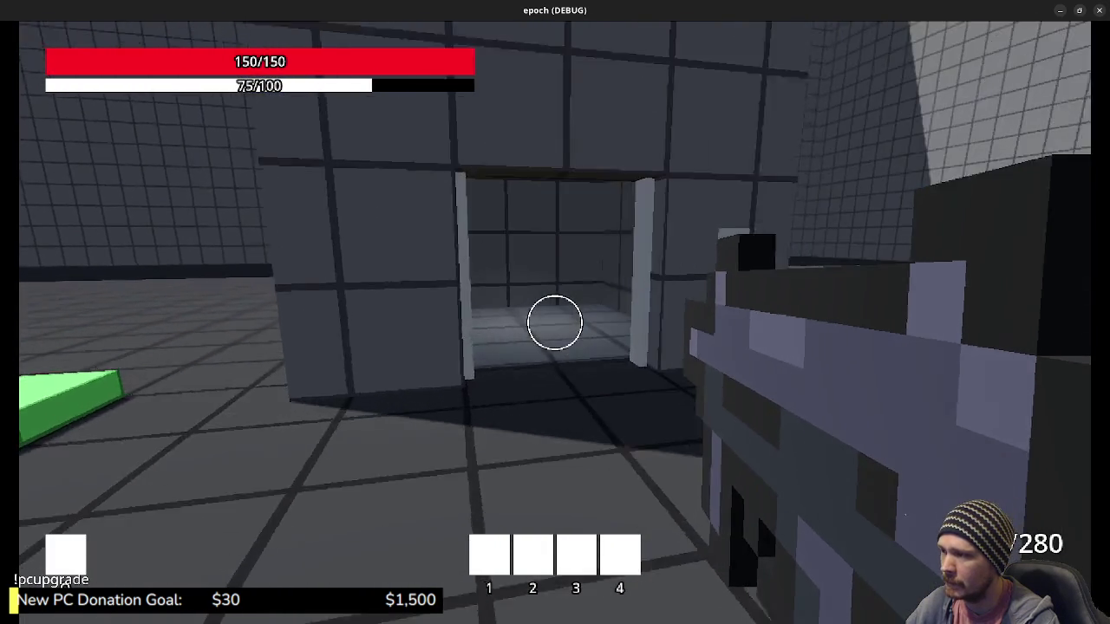
{"action": "key", "text": "w"}
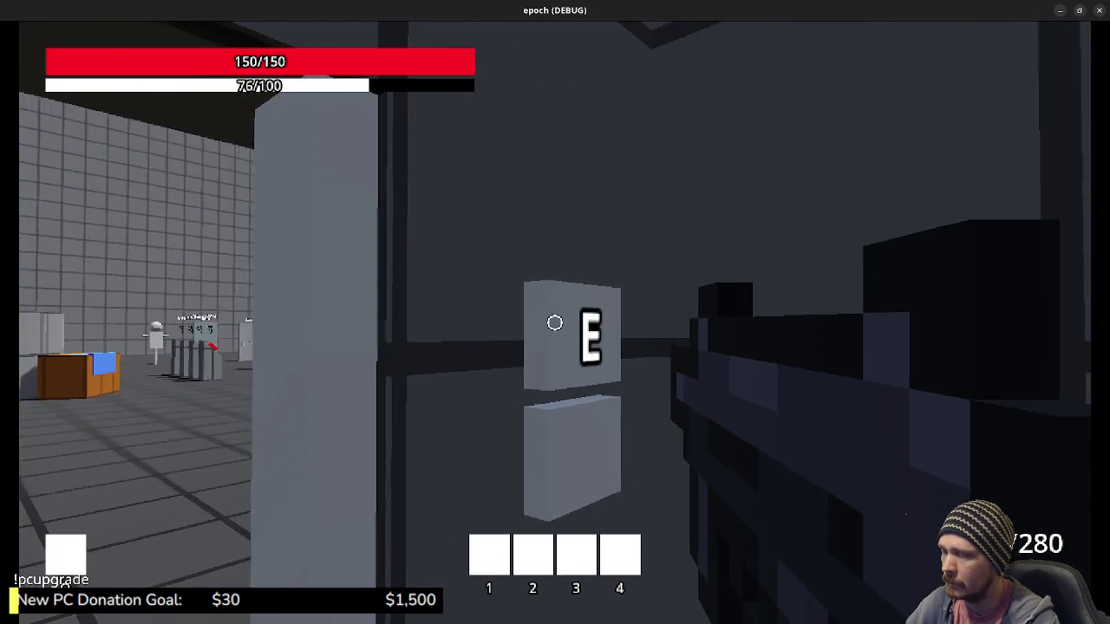
{"action": "key", "text": "w"}
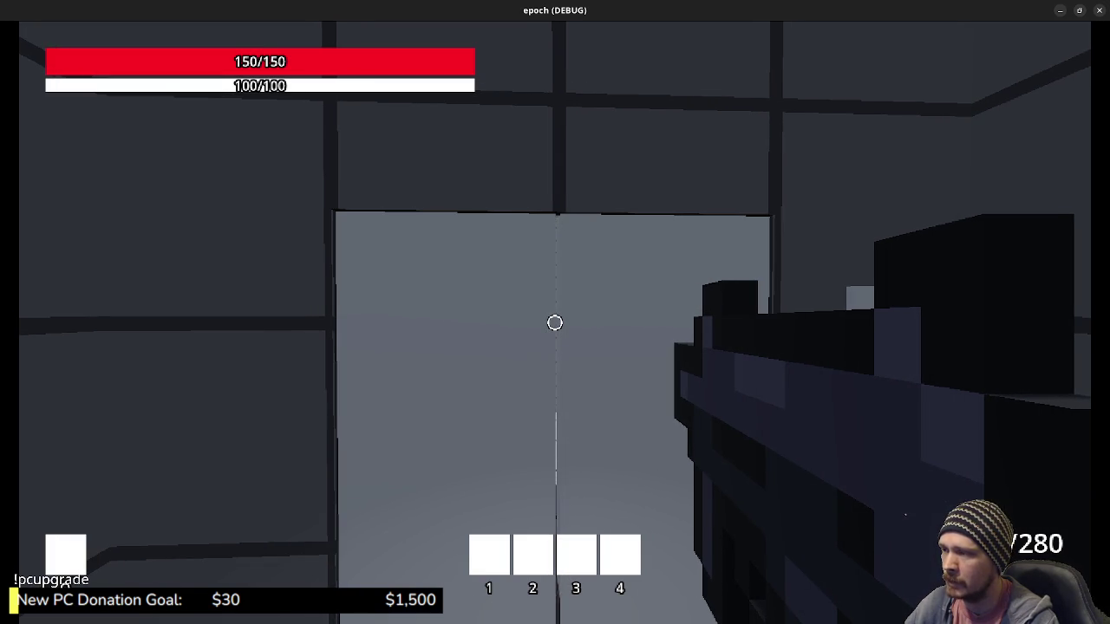
Step: Enter the gridded room and step into the blue pillar to reach the red-floor level
{"action": "key", "text": "w"}
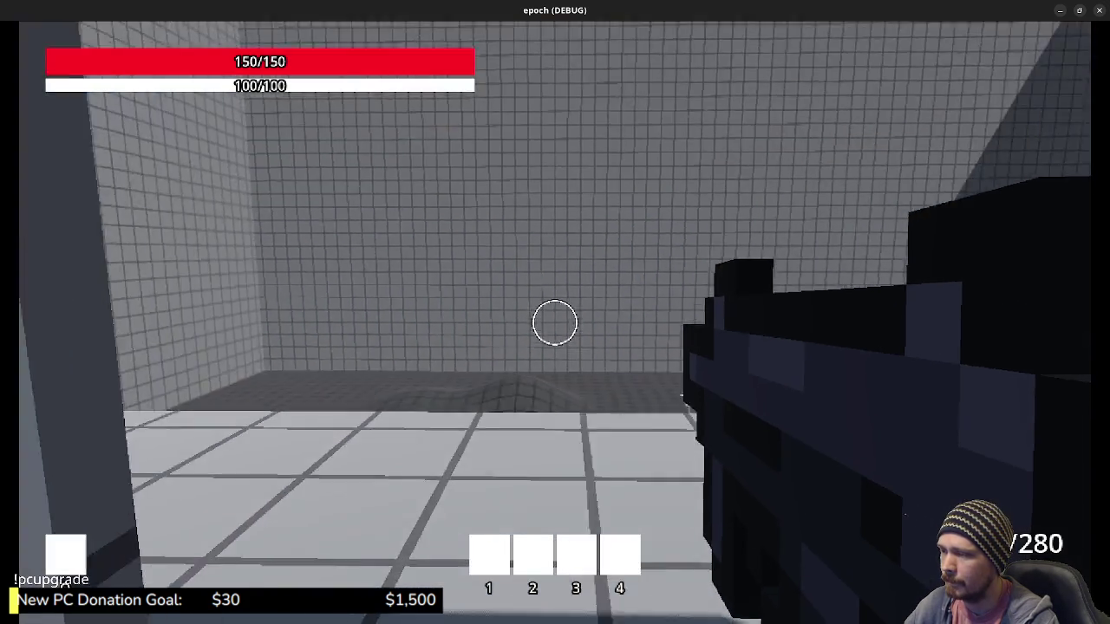
{"action": "key", "text": "shift+w"}
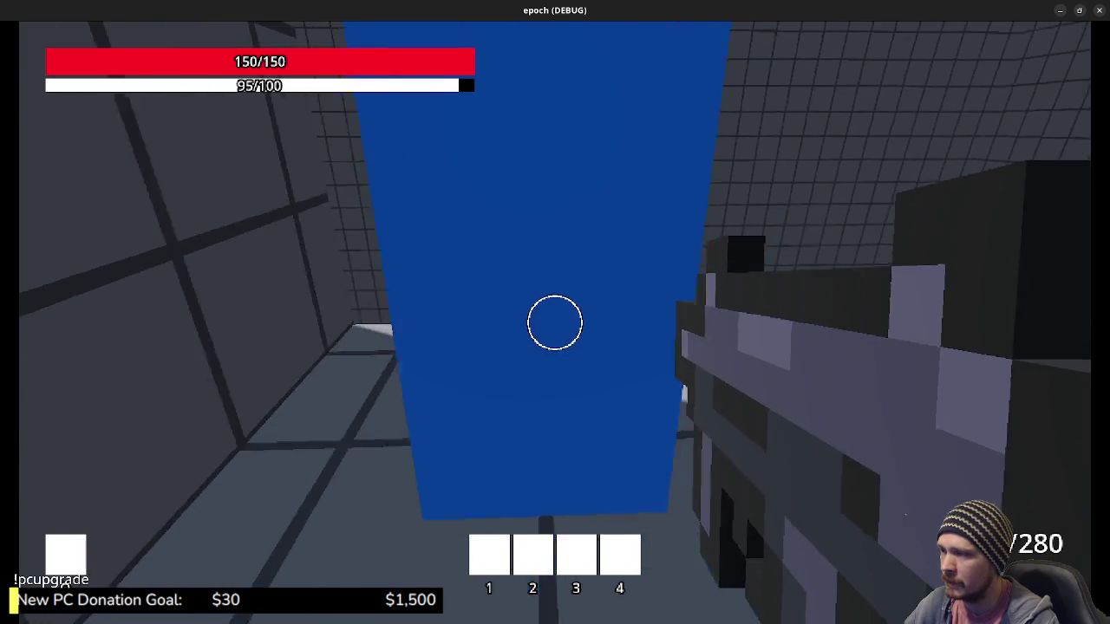
{"action": "key", "text": "s"}
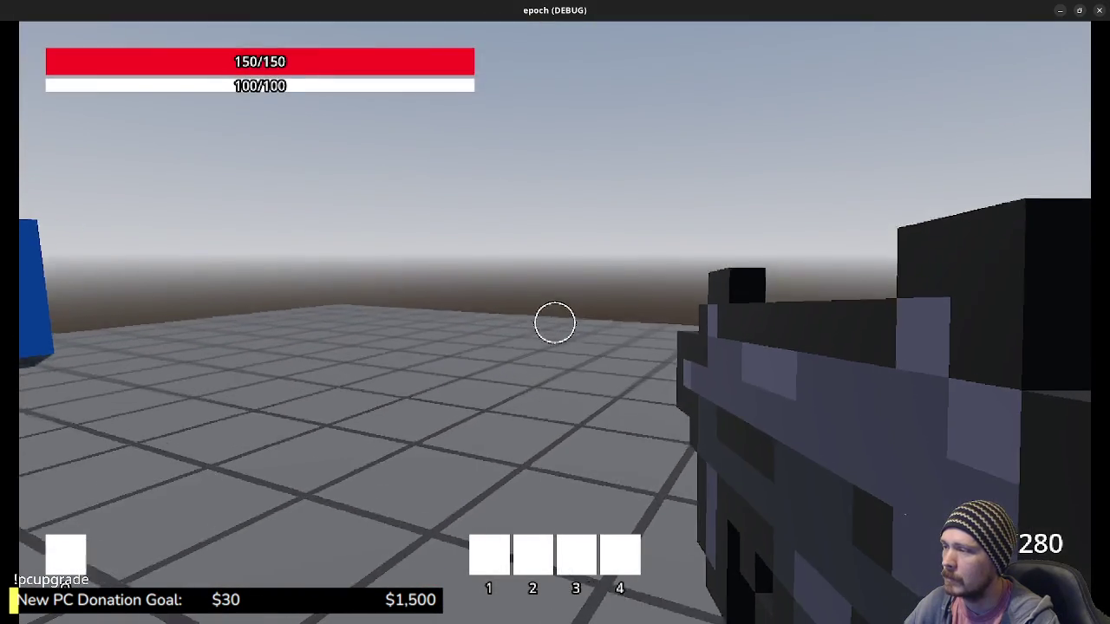
{"action": "key", "text": "s"}
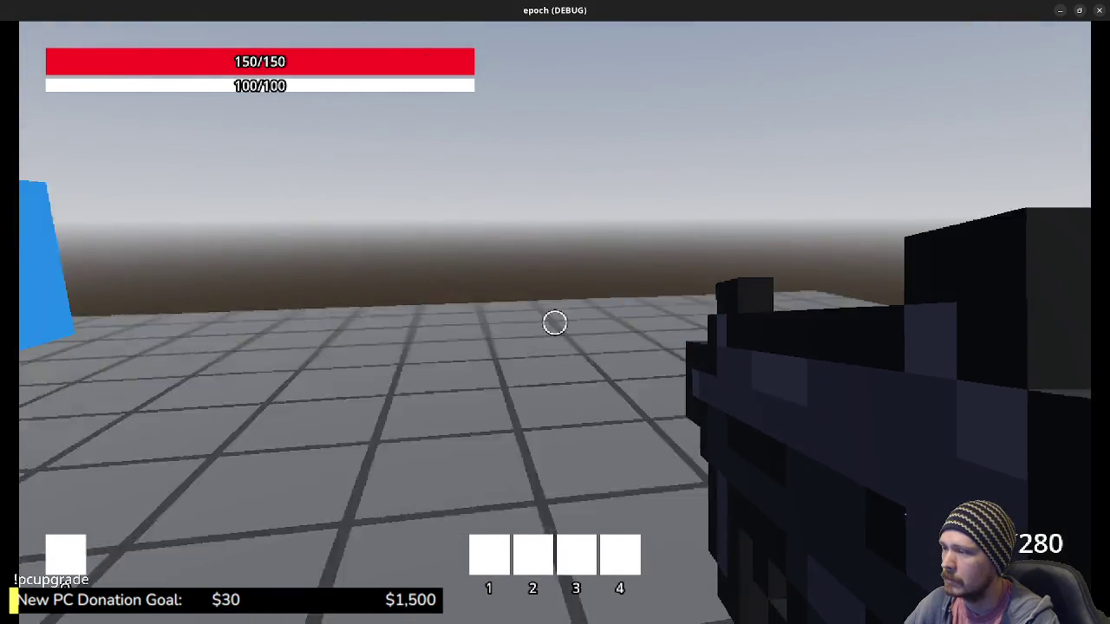
{"action": "key", "text": "w"}
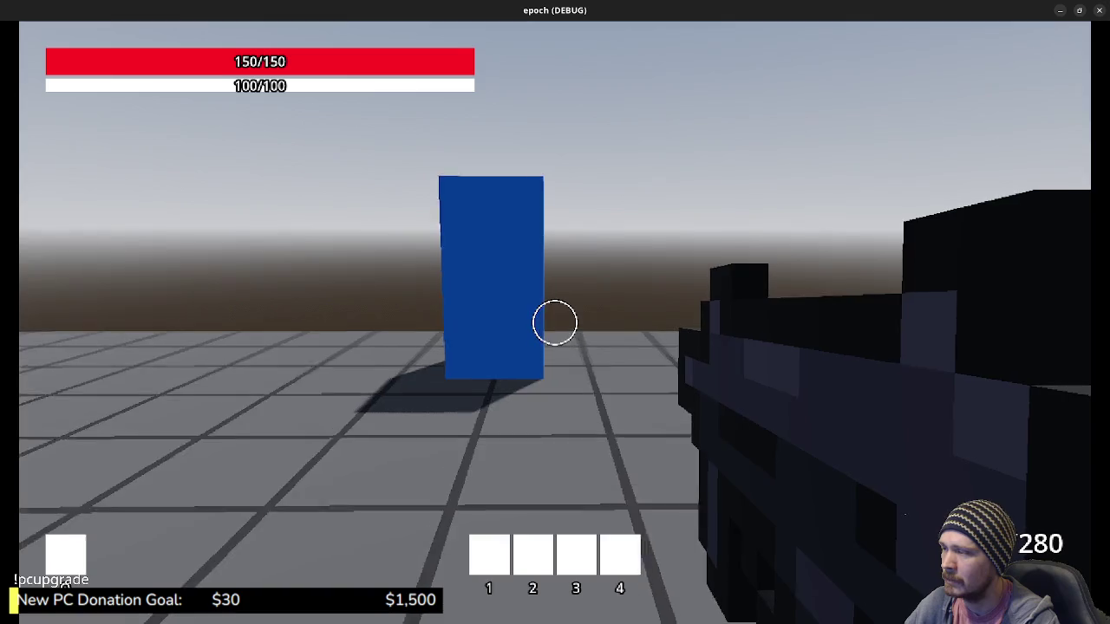
{"action": "key", "text": "w"}
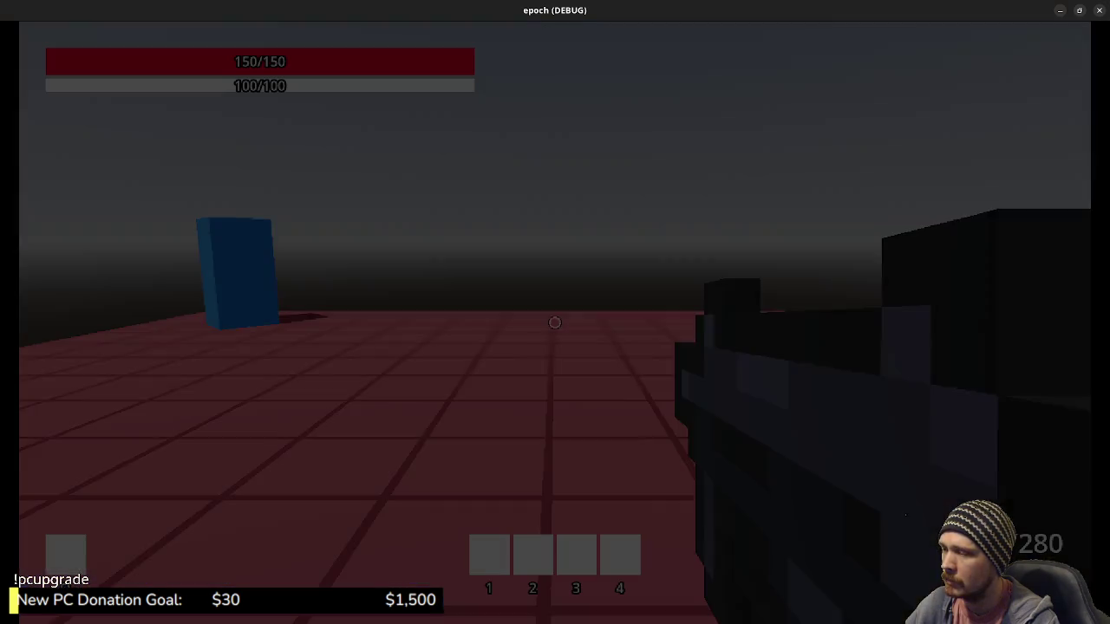
Step: Hop through the tall blue pillars across the red platforms to the red-floor arena
{"action": "key", "text": "w"}
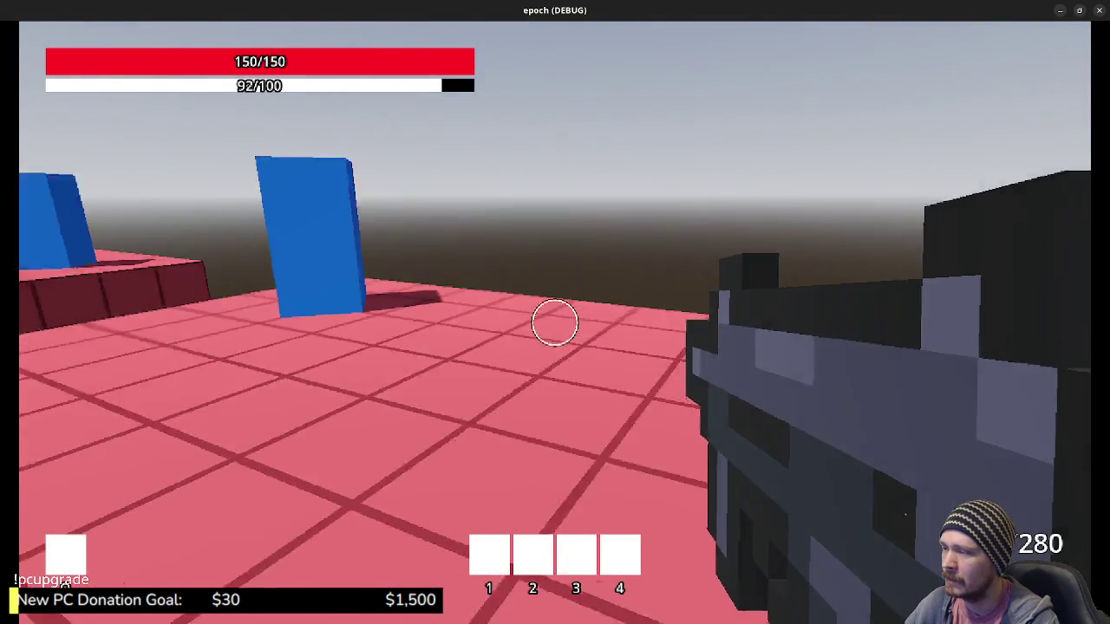
{"action": "key", "text": "w"}
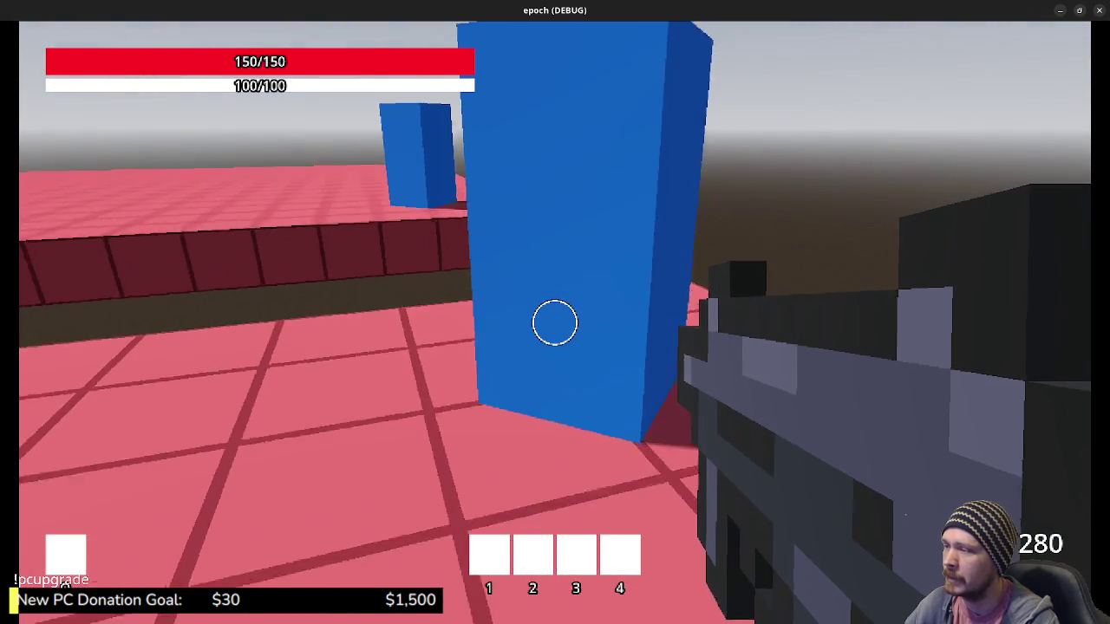
{"action": "key", "text": "w"}
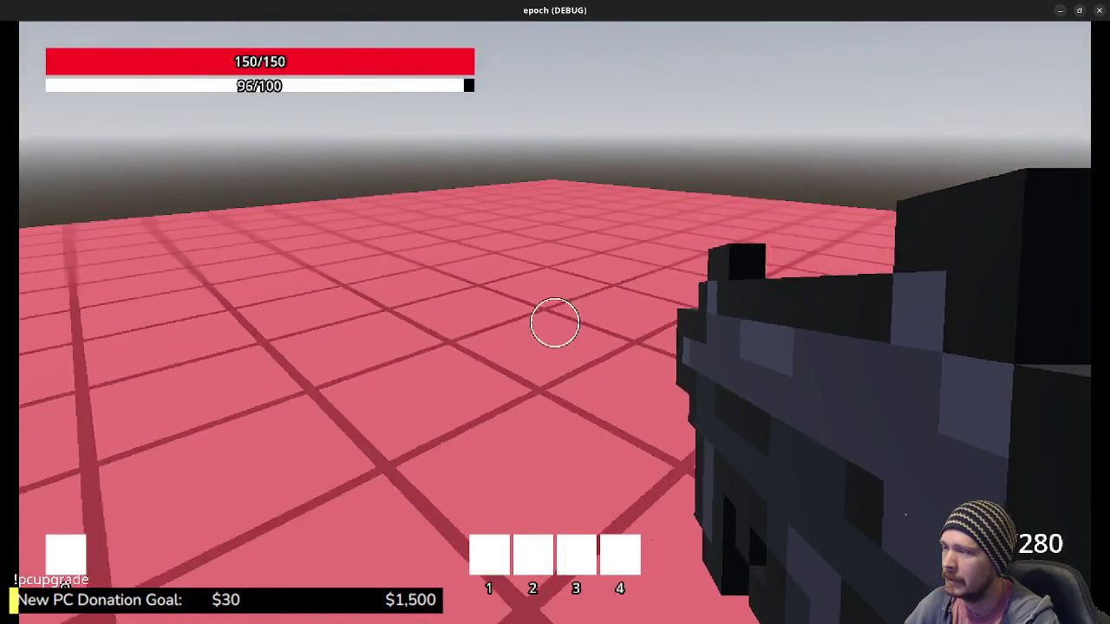
{"action": "key", "text": "w"}
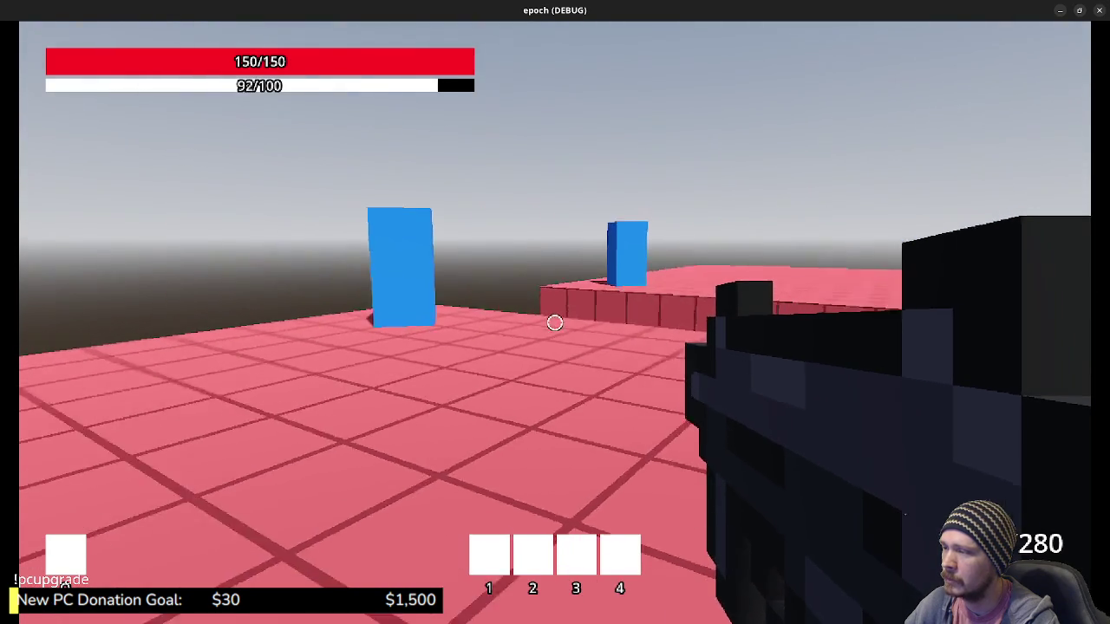
{"action": "key", "text": "w"}
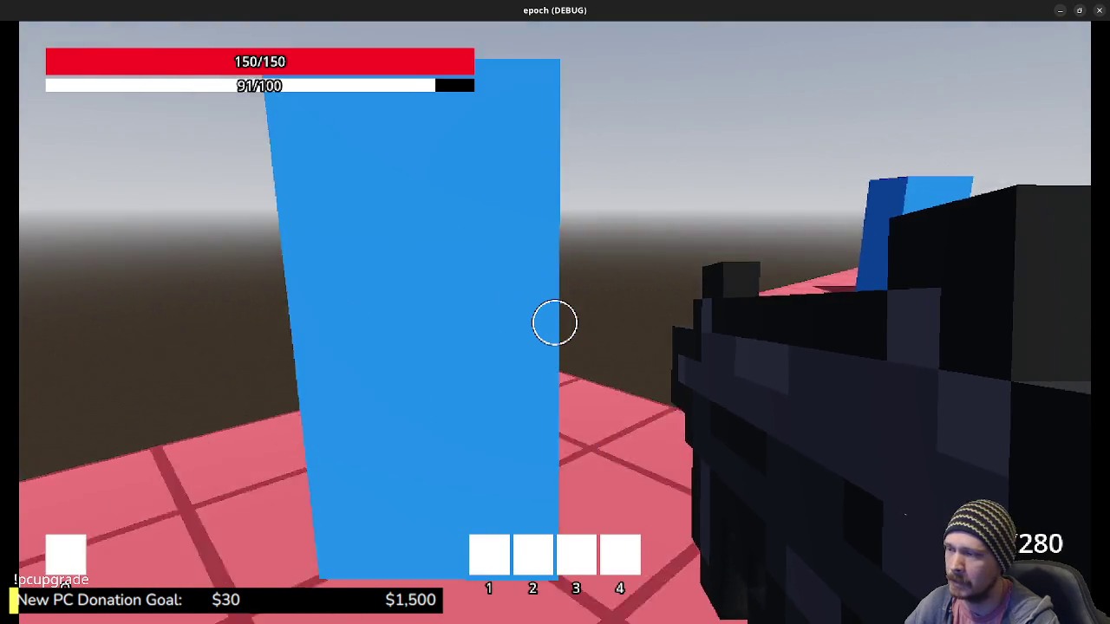
{"action": "key", "text": "w"}
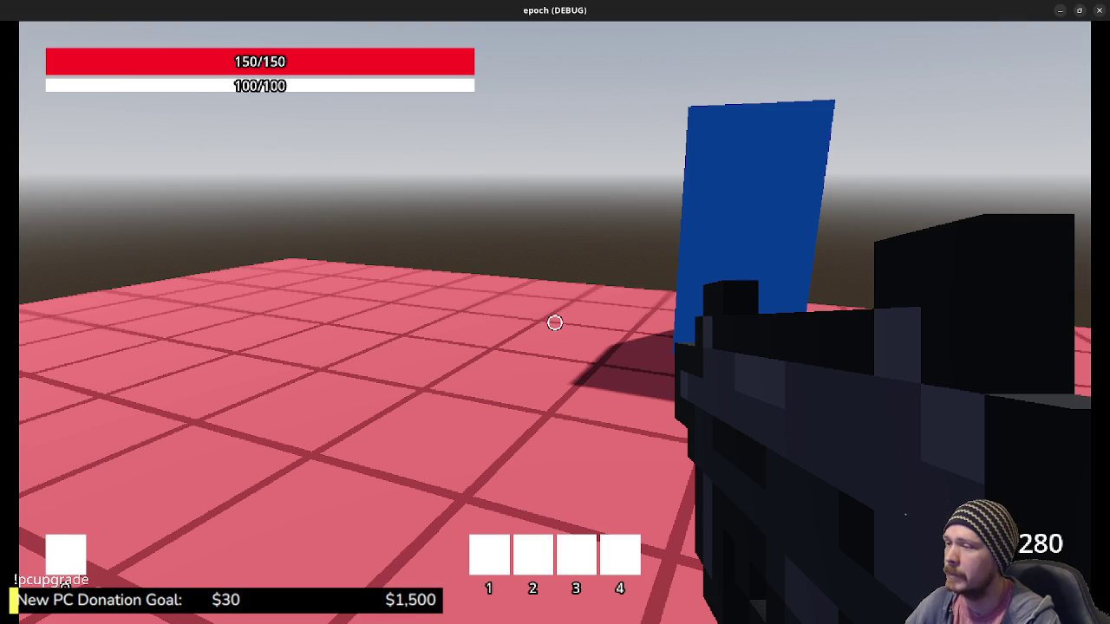
Step: Walk into the blue block to return indoors and head toward the Ladder Climb pedestal
{"action": "mouse_move", "coordinate": [555, 323]}
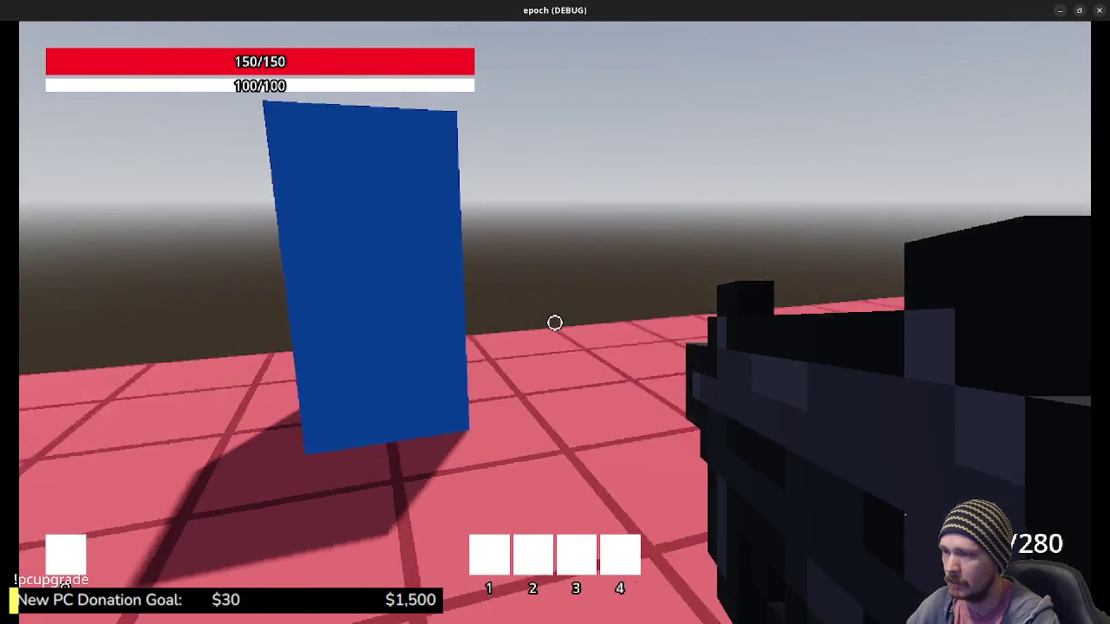
{"action": "key", "text": "w"}
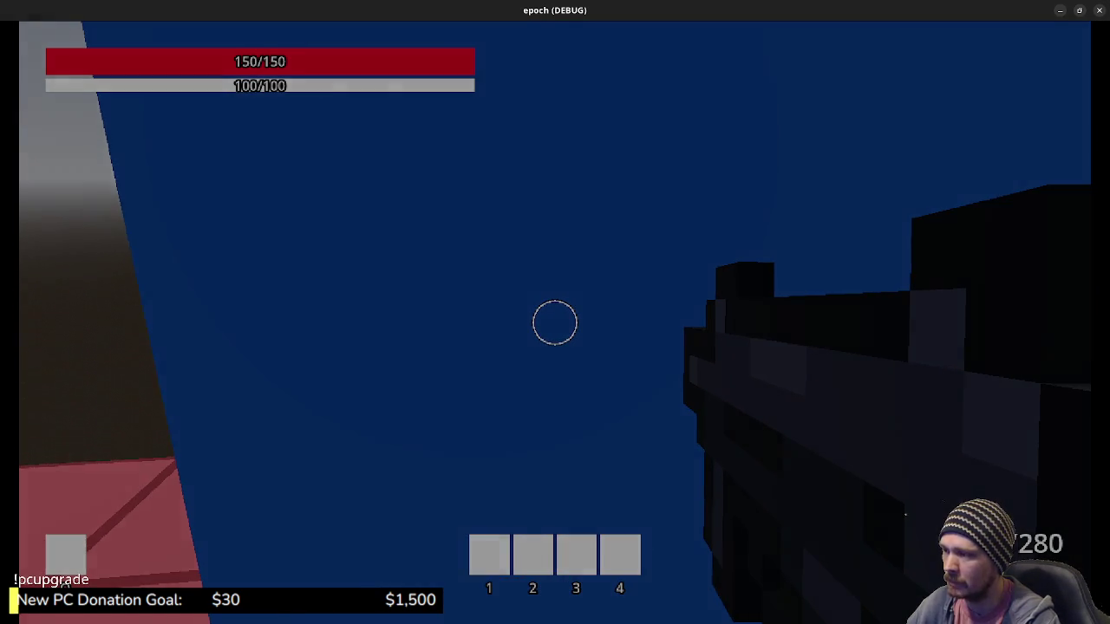
{"action": "key", "text": "shift+w"}
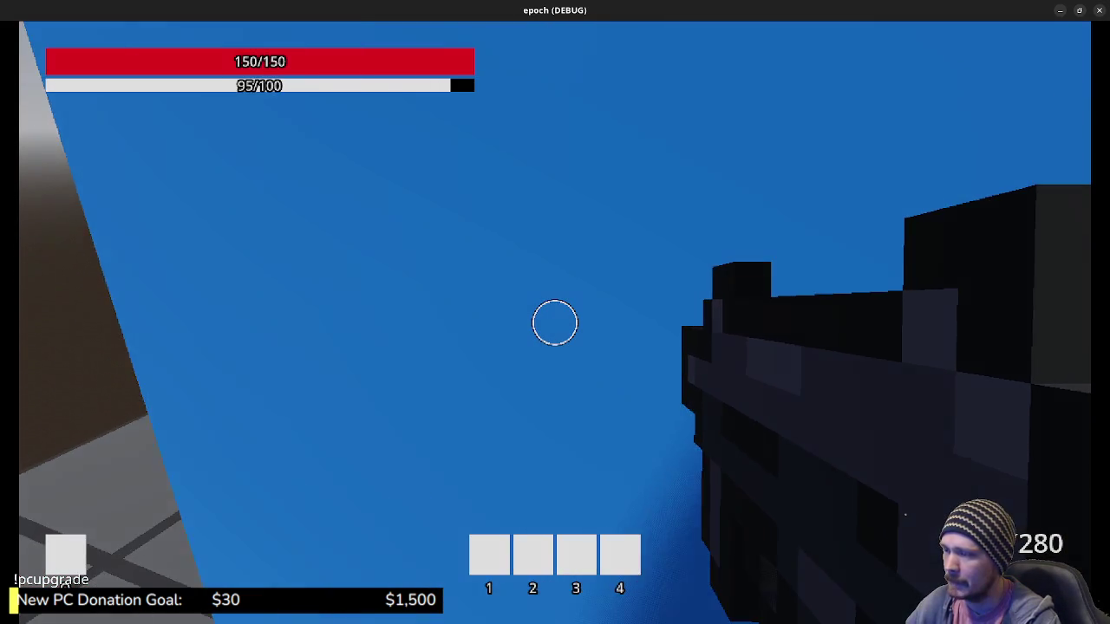
{"action": "key", "text": "shift+w"}
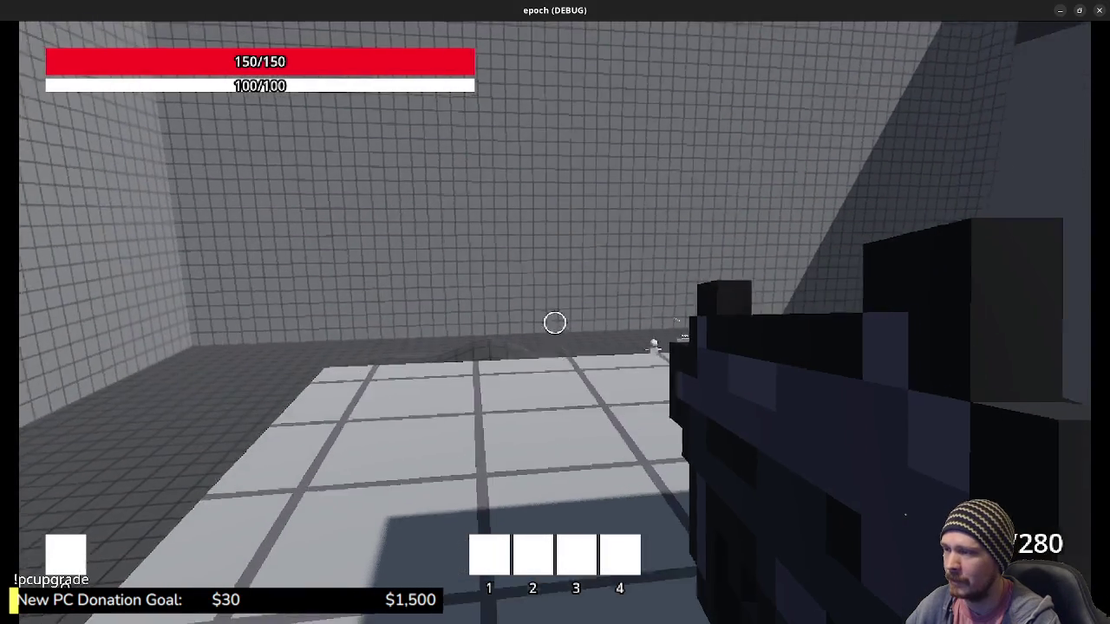
Step: Walk past the pedestal through the Slope, Vault and Jump Distance test blocks
{"action": "key", "text": "w"}
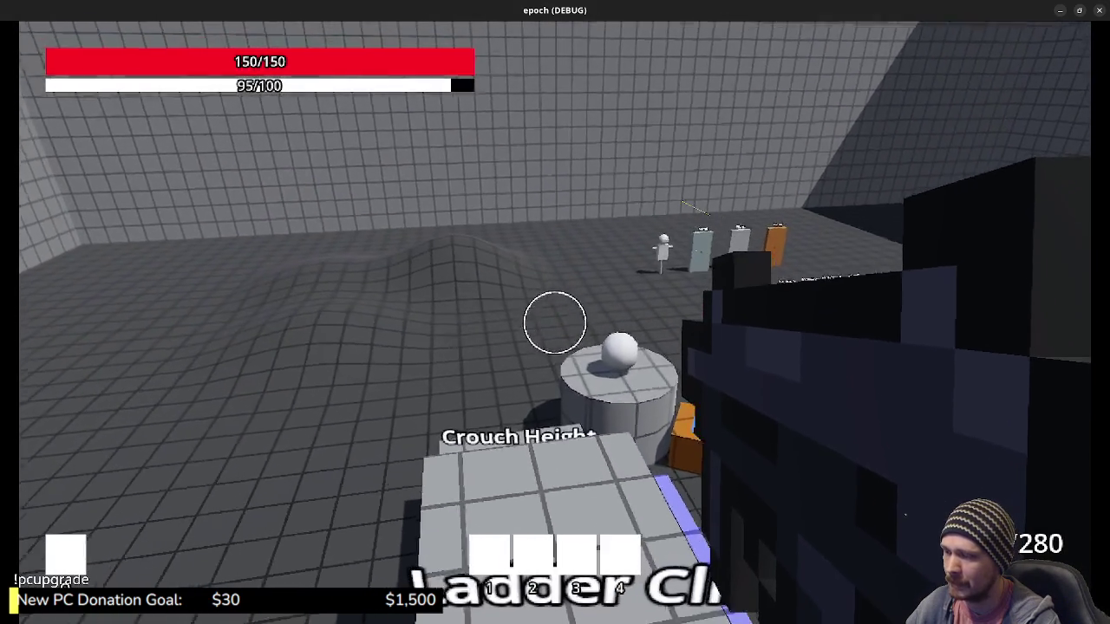
{"action": "key", "text": "w"}
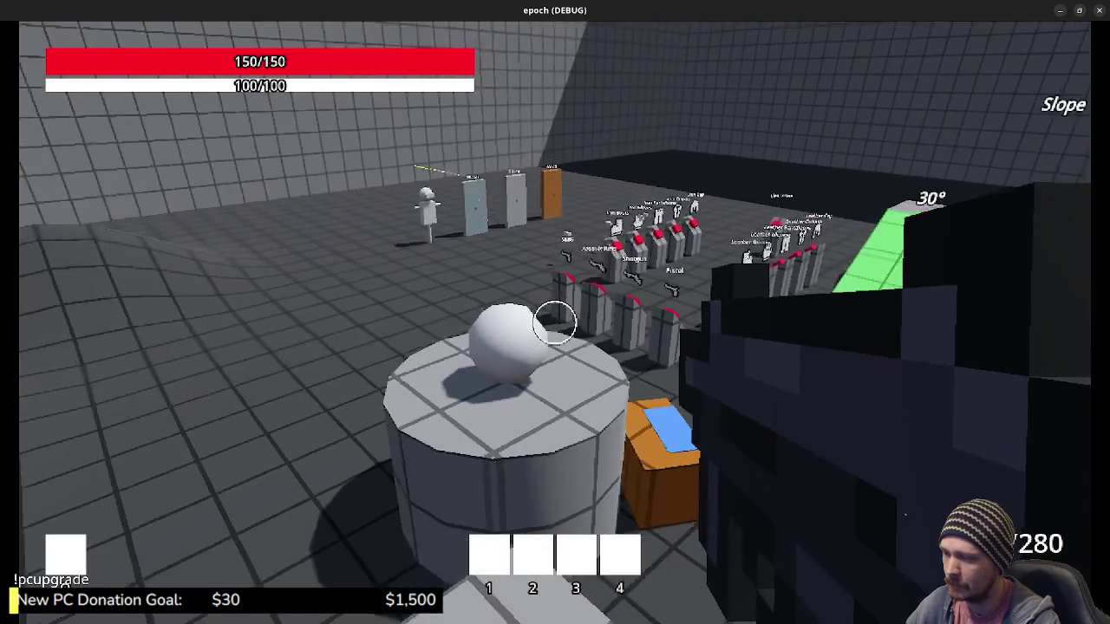
{"action": "key", "text": "w"}
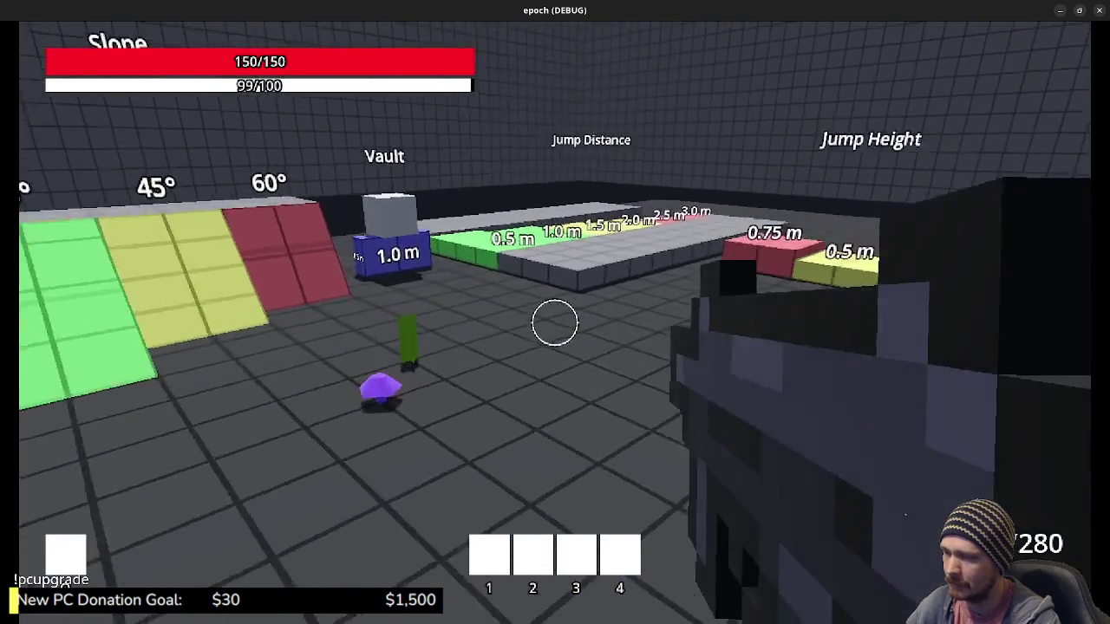
{"action": "key", "text": "w"}
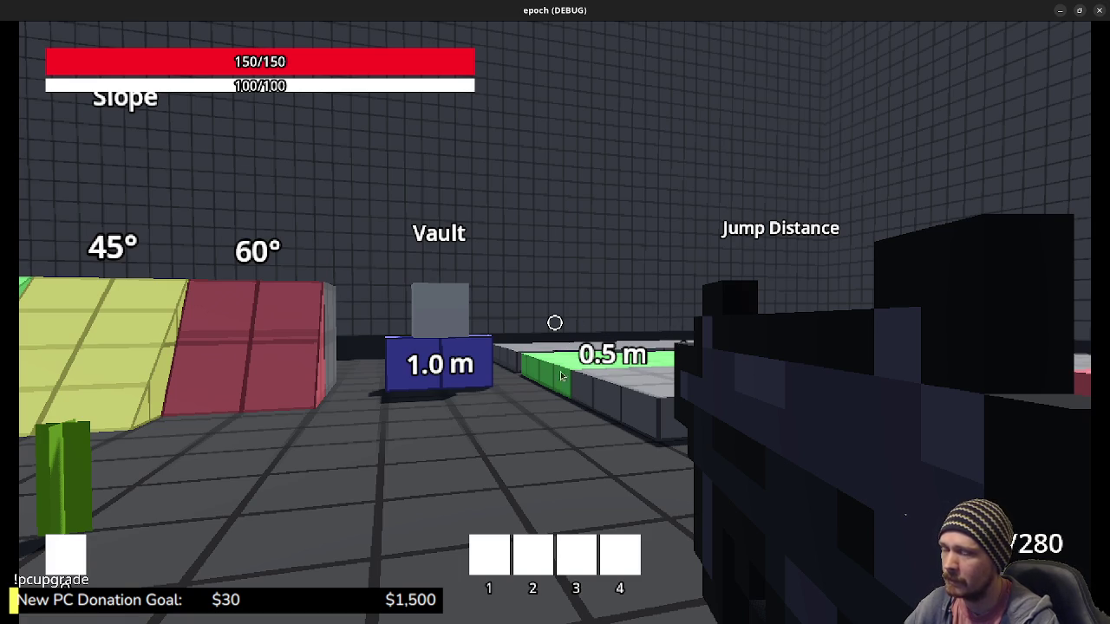
{"action": "key", "text": "w"}
Step: Toggle the inventory and stats panel, then reopen it by the Crouch Height 1.25 m block
{"action": "key", "text": "Tab"}
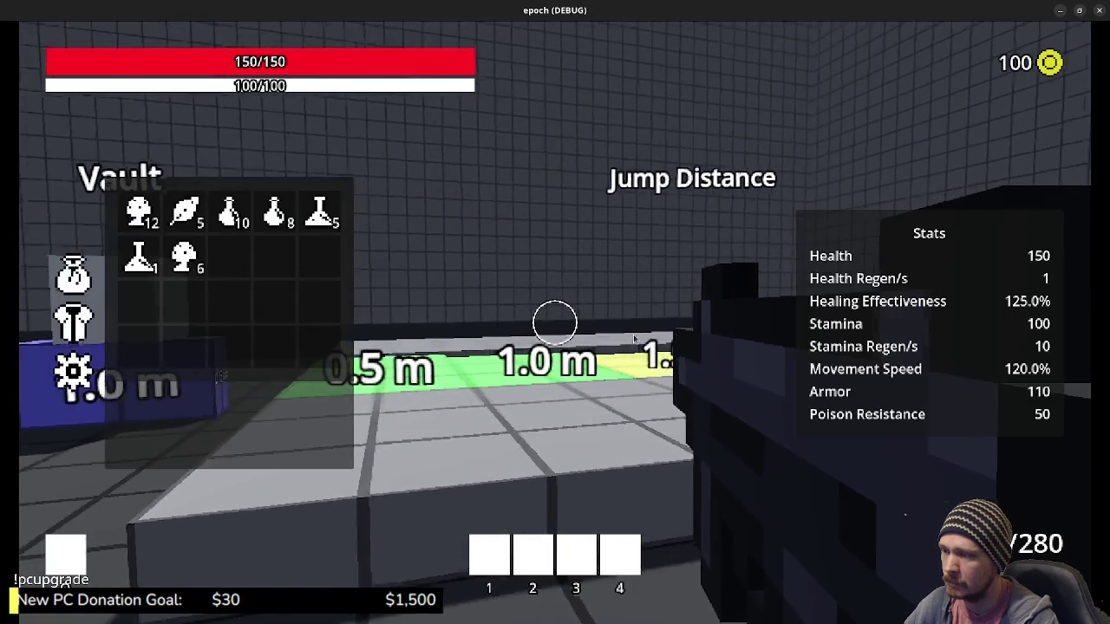
{"action": "key", "text": "Tab"}
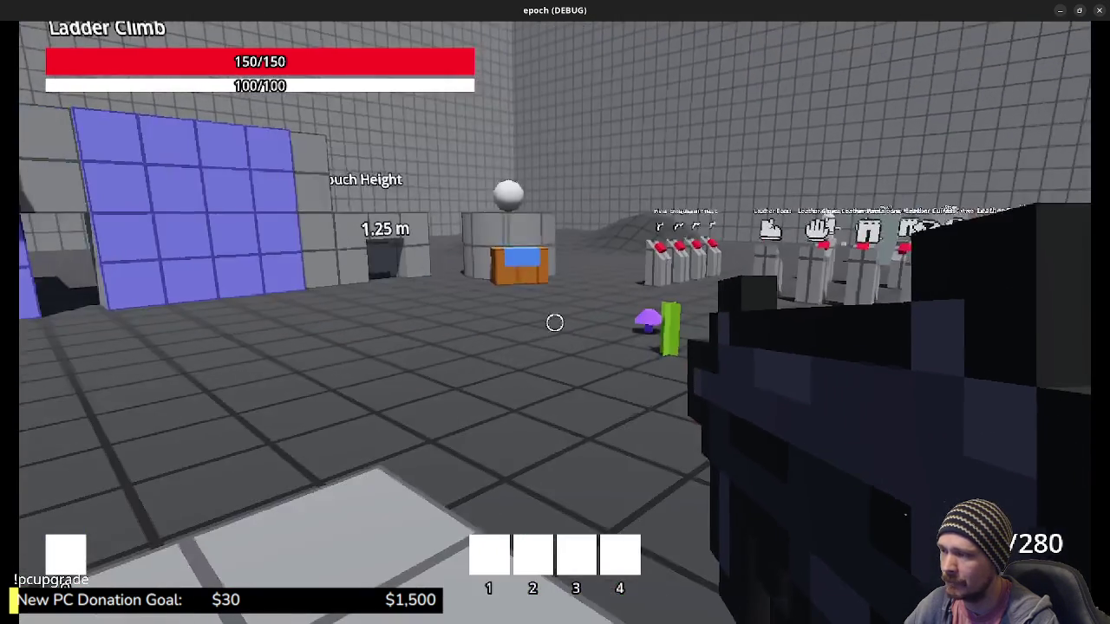
{"action": "key", "text": "w"}
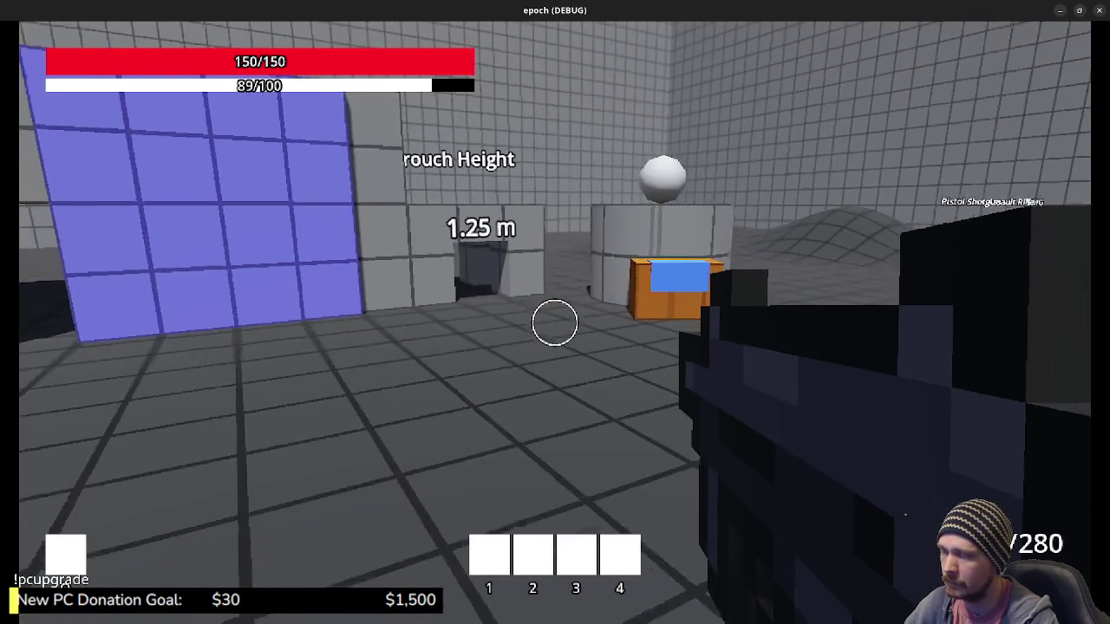
{"action": "key", "text": "Tab"}
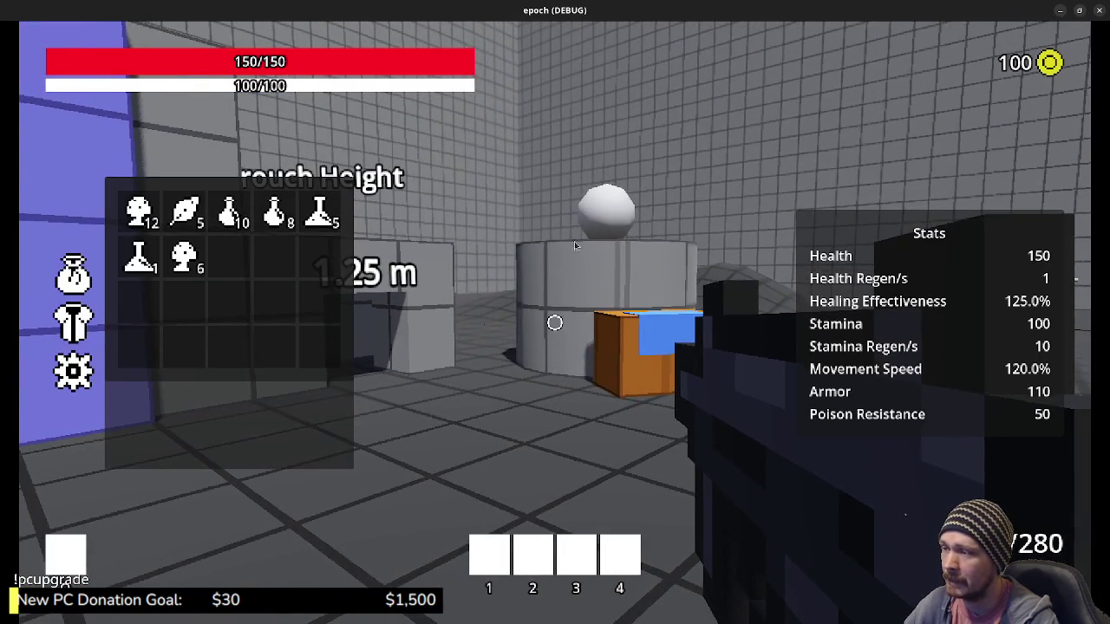
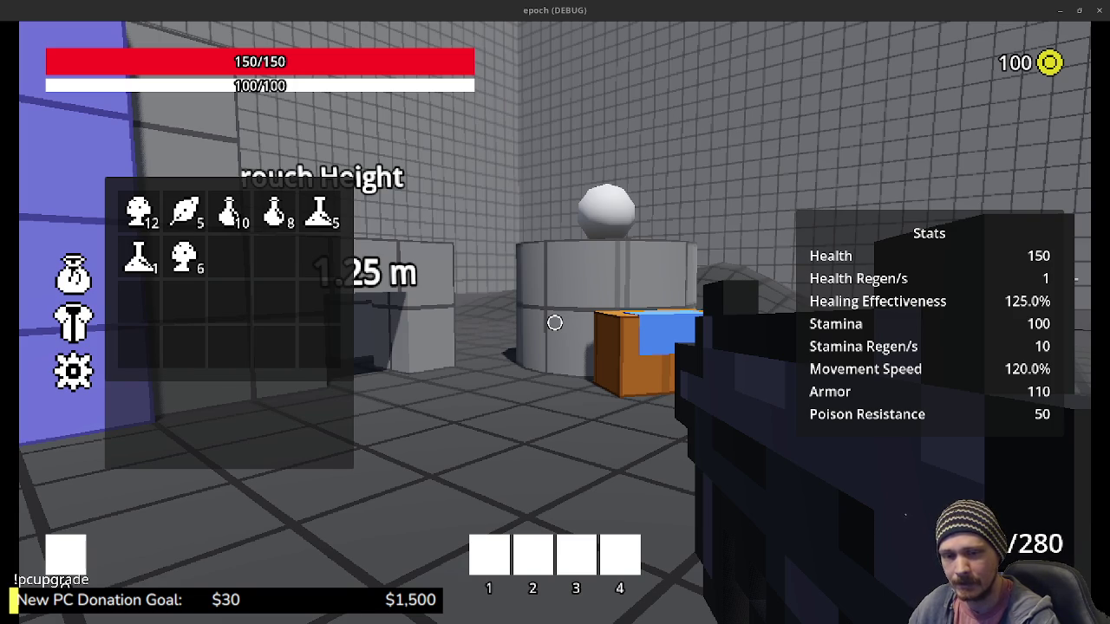
Step: Close the inventory and stats panels, then walk over the ramp and past the armor stands to the orange crate by the pillar
{"action": "left_click", "coordinate": [600, 297]}
{"action": "key", "text": "Tab"}
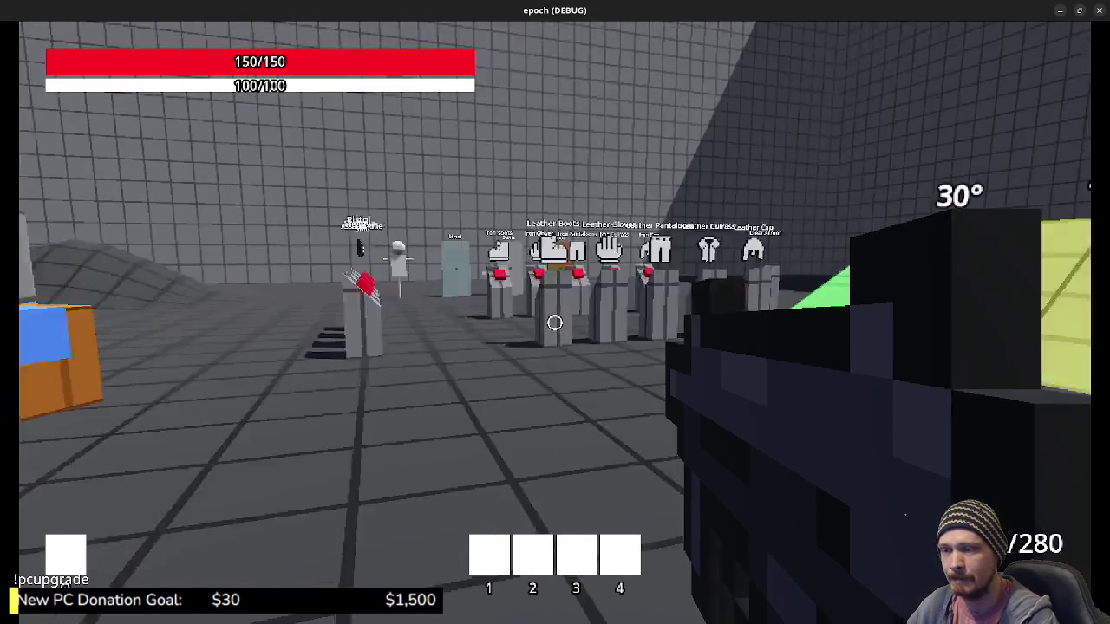
{"action": "key", "text": "w"}
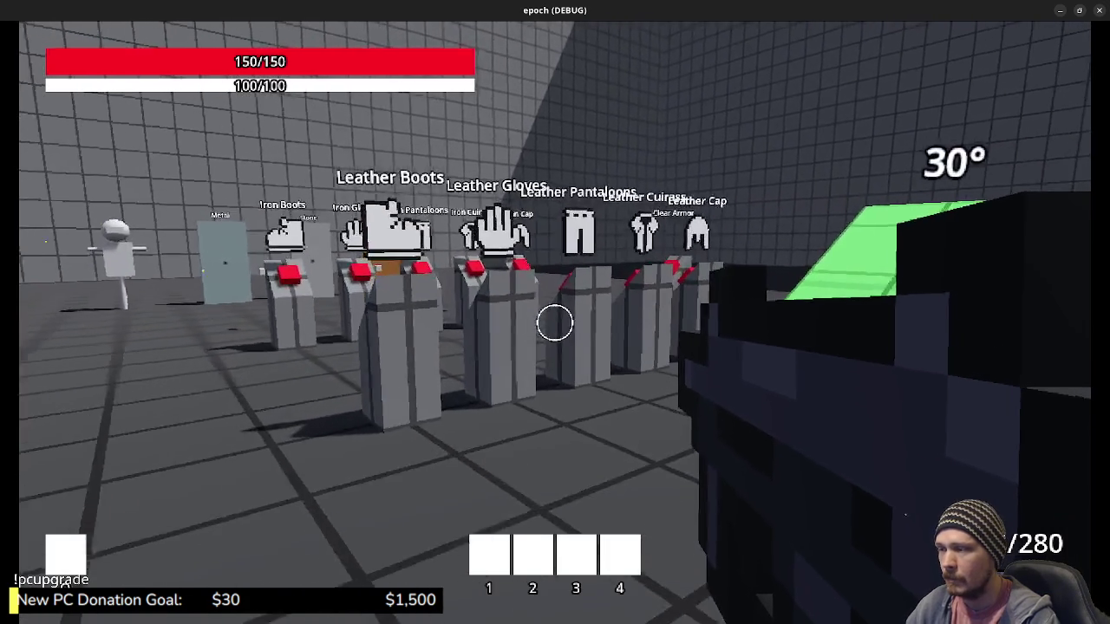
{"action": "key", "text": "shift+w"}
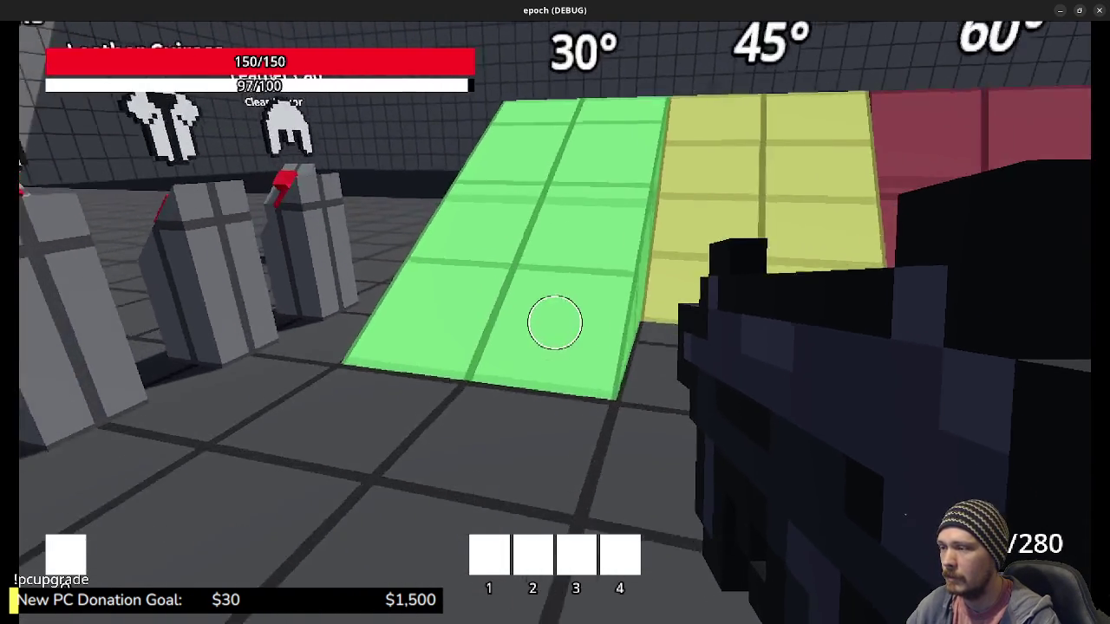
{"action": "key", "text": "w"}
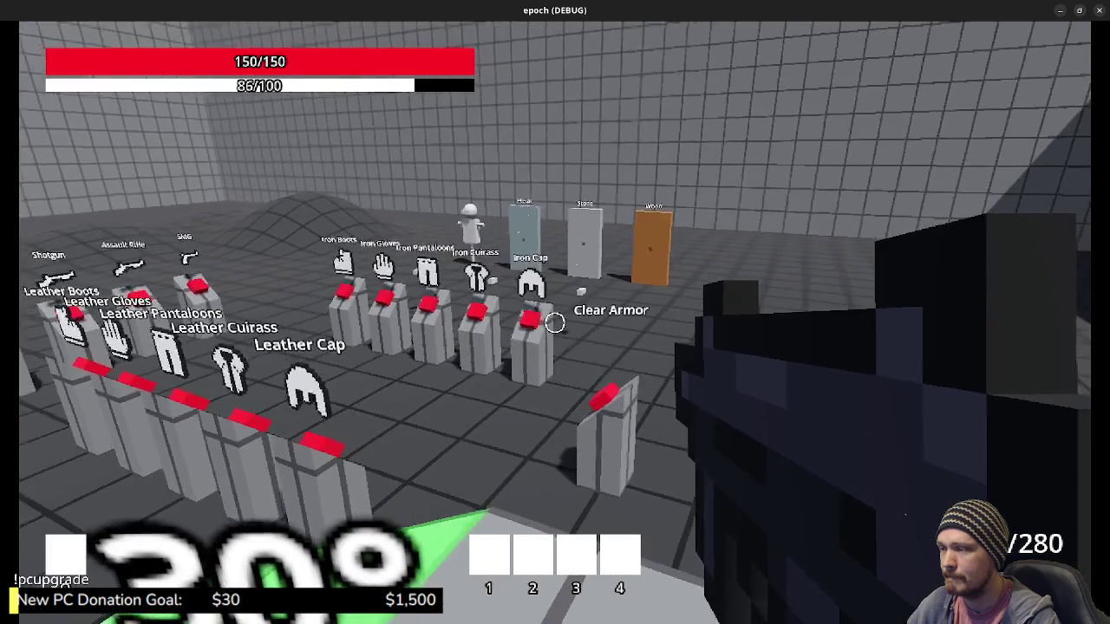
{"action": "key", "text": "s"}
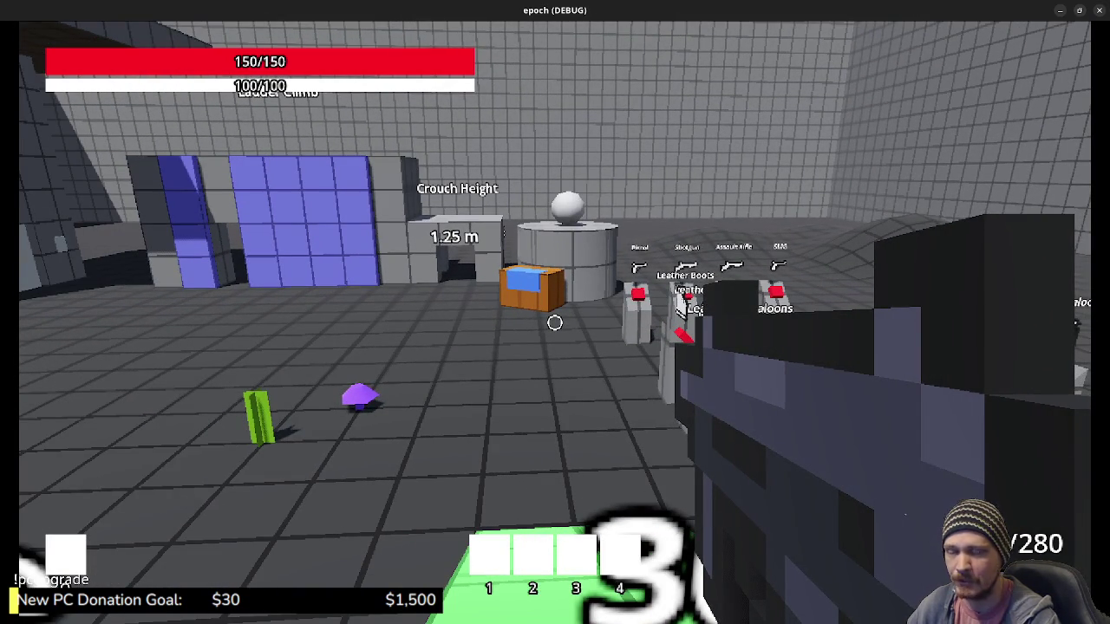
{"action": "key", "text": "shift+w"}
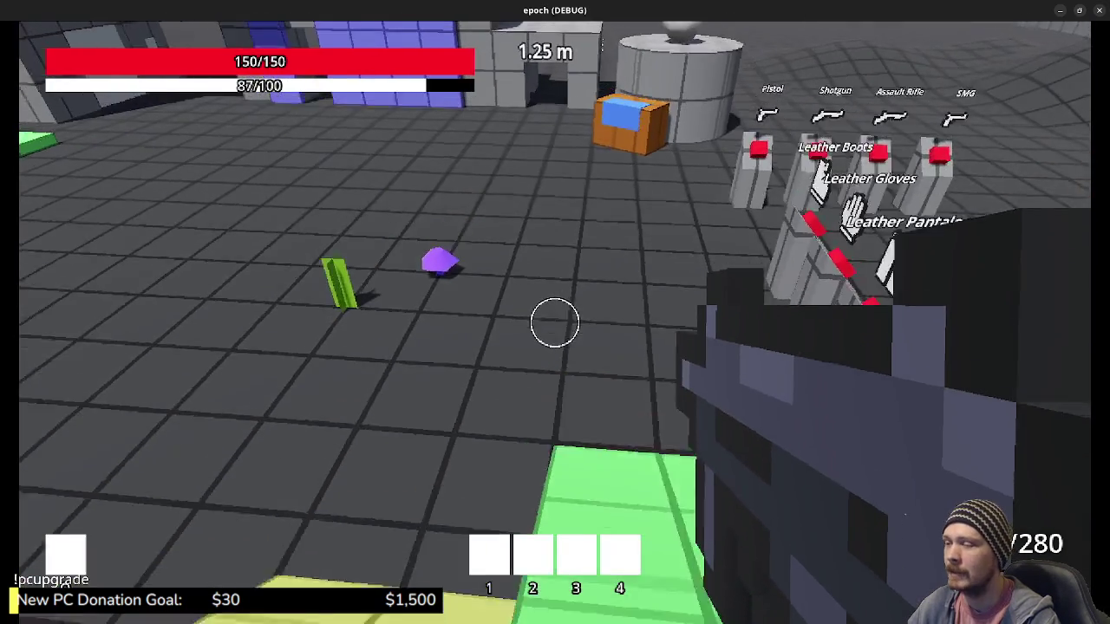
{"action": "key", "text": "w"}
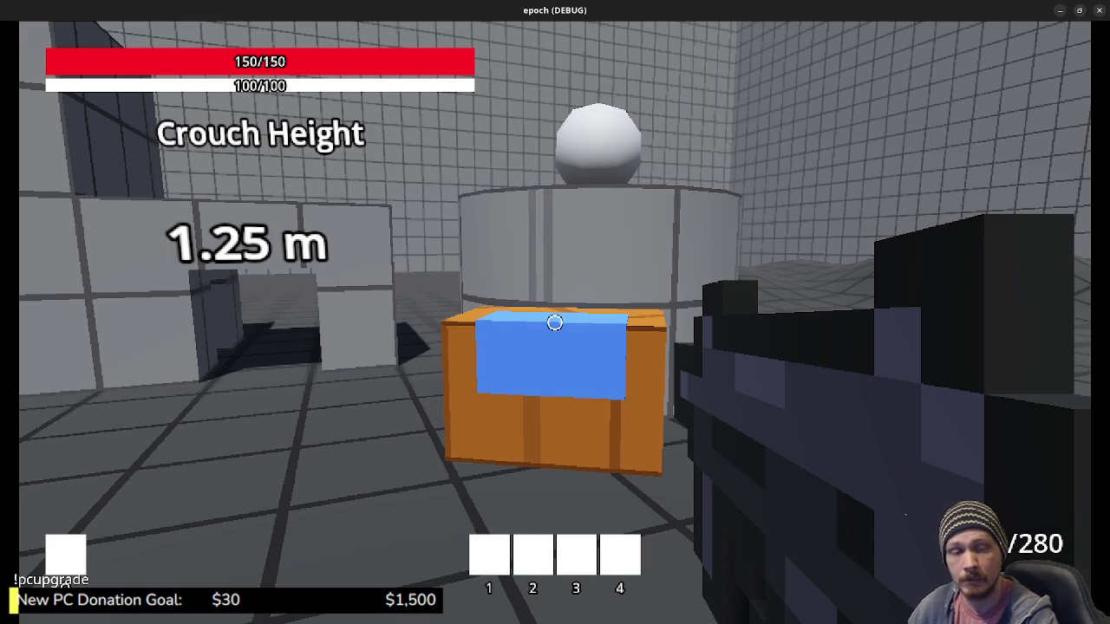
Step: Stop the running game with F8 to get back to the storage_box.gd script
{"action": "mouse_move", "coordinate": [555, 322]}
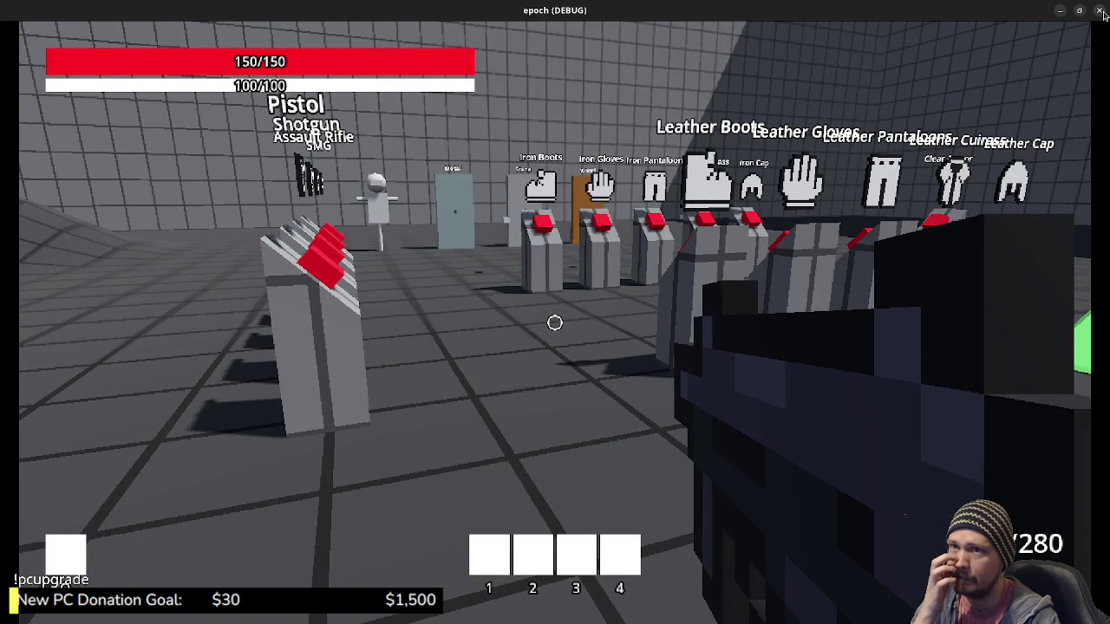
{"action": "key", "text": "F8"}
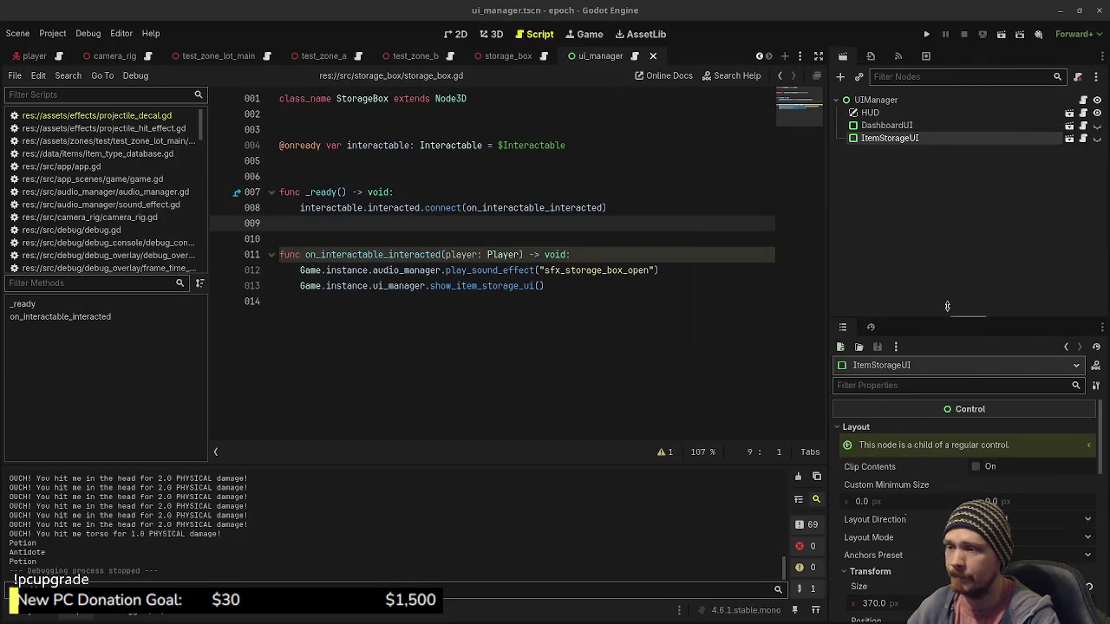
Step: Switch to Obsidian, skim the Tasks kanban columns, then bring up the Braindump note
{"action": "key", "text": "alt+Tab"}
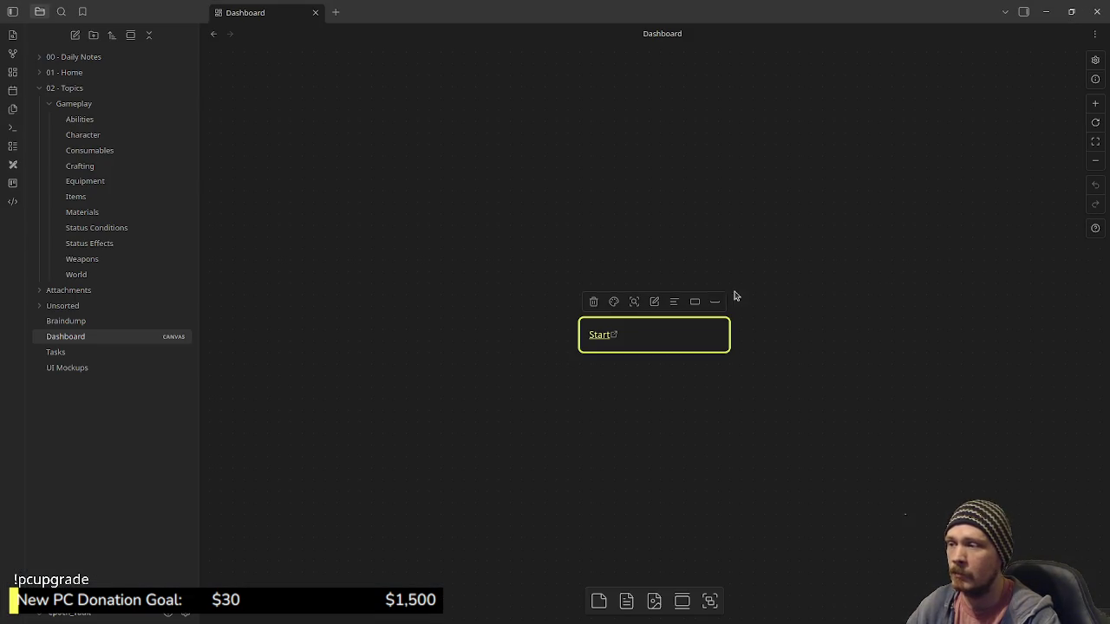
{"action": "left_click", "coordinate": [74, 355]}
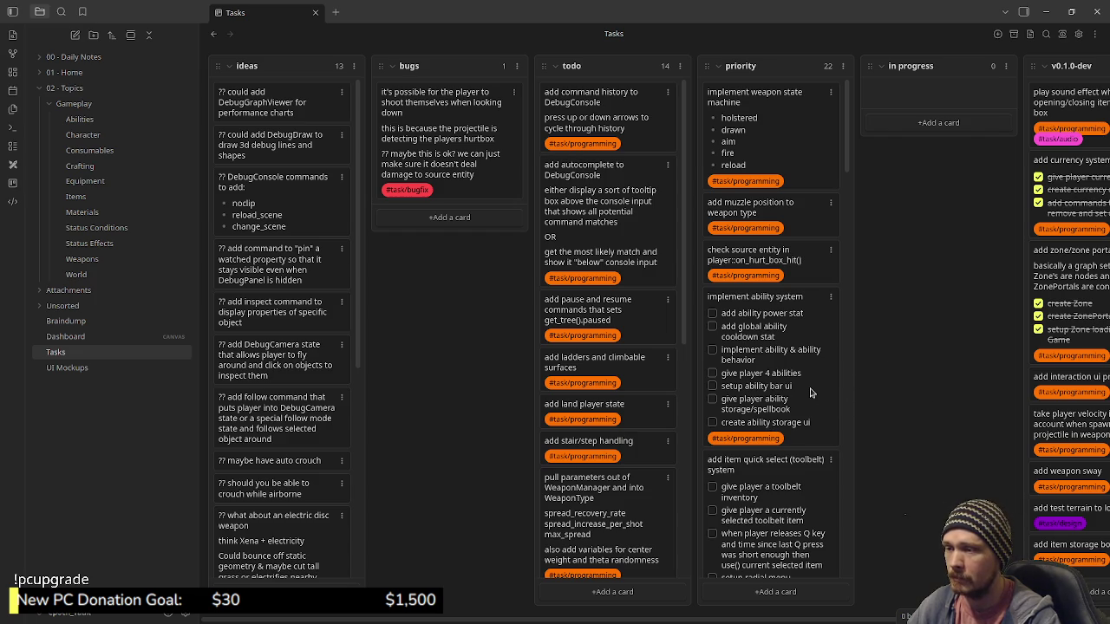
{"action": "scroll", "coordinate": [811, 393], "scroll_direction": "down", "scroll_amount": 10}
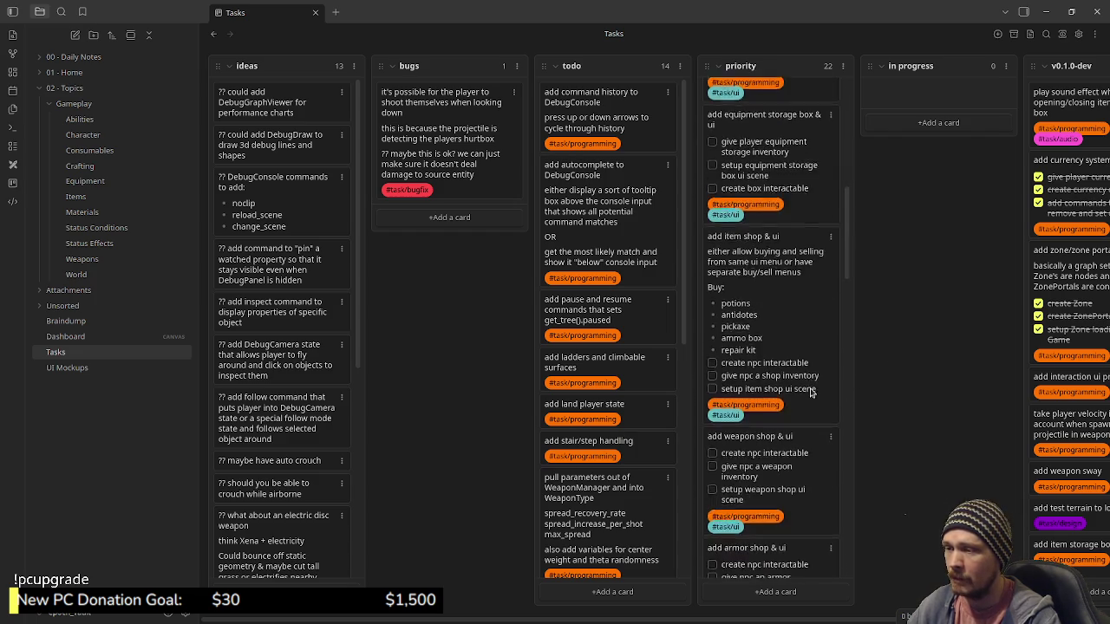
{"action": "scroll", "coordinate": [811, 393], "scroll_direction": "down", "scroll_amount": 3}
{"action": "scroll", "coordinate": [811, 392], "scroll_direction": "up", "scroll_amount": 8}
{"action": "scroll", "coordinate": [811, 393], "scroll_direction": "down", "scroll_amount": 10}
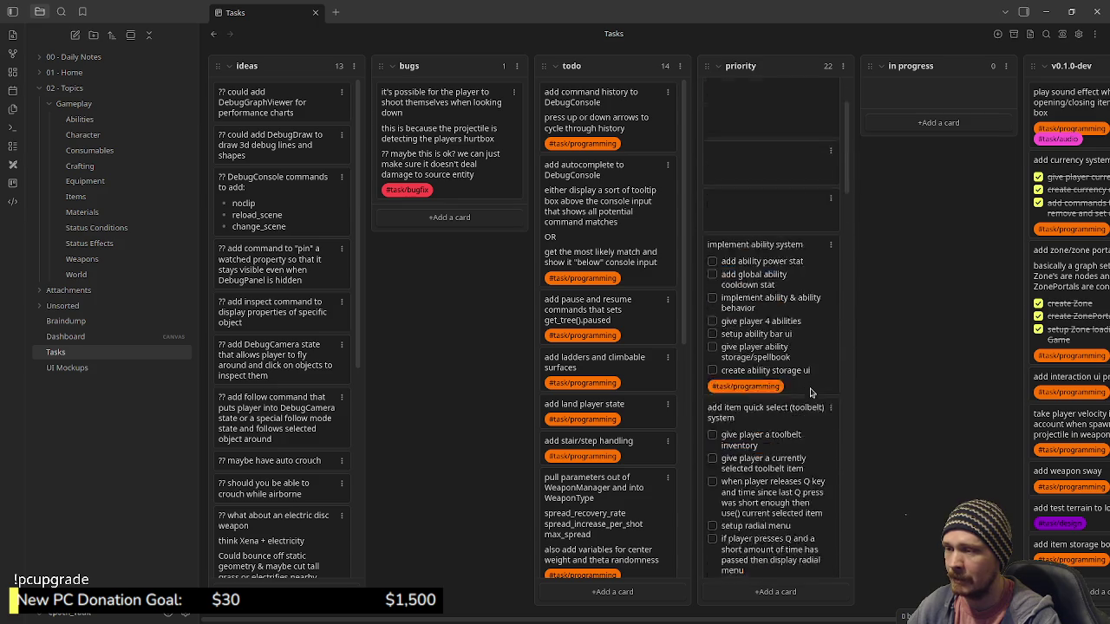
{"action": "scroll", "coordinate": [638, 418], "scroll_direction": "down", "scroll_amount": 3}
{"action": "scroll", "coordinate": [638, 418], "scroll_direction": "down", "scroll_amount": 3}
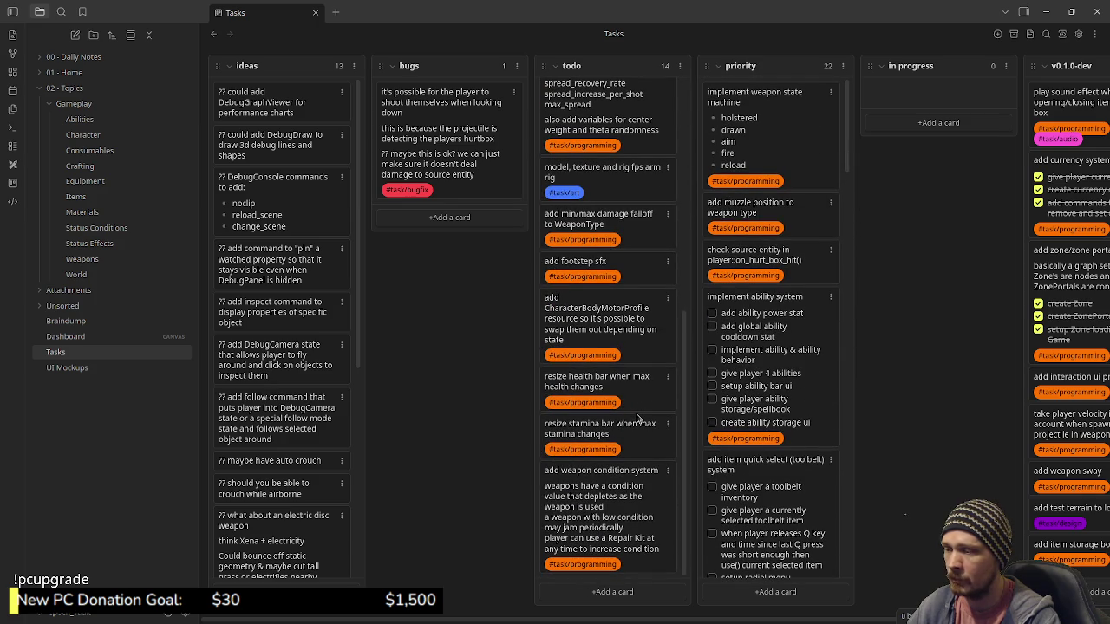
{"action": "scroll", "coordinate": [601, 452], "scroll_direction": "up", "scroll_amount": 5}
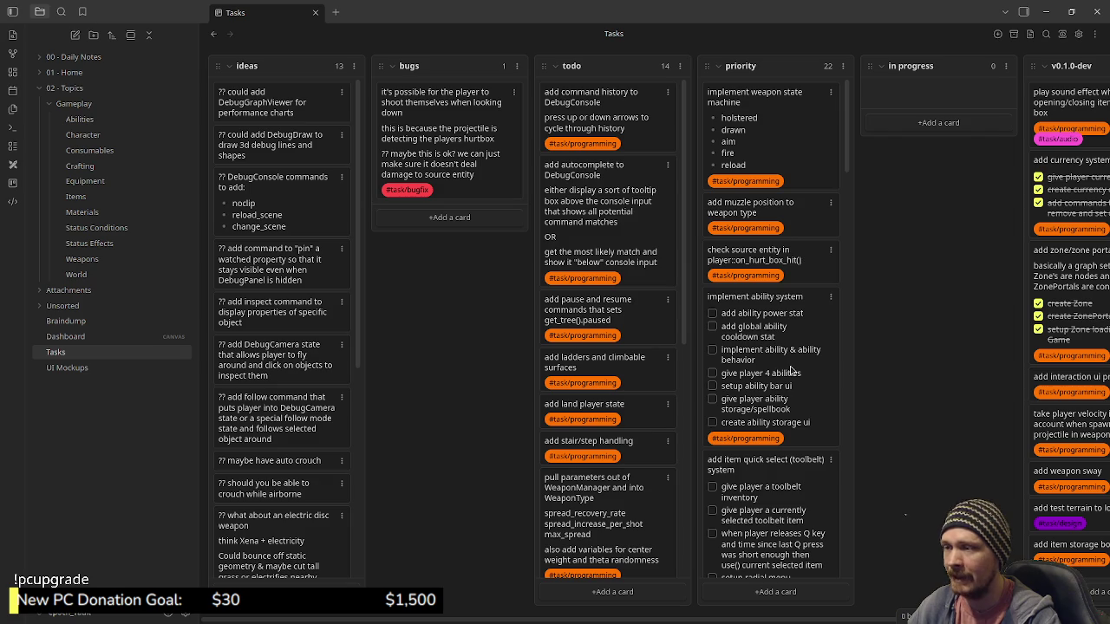
{"action": "left_click", "coordinate": [76, 322]}
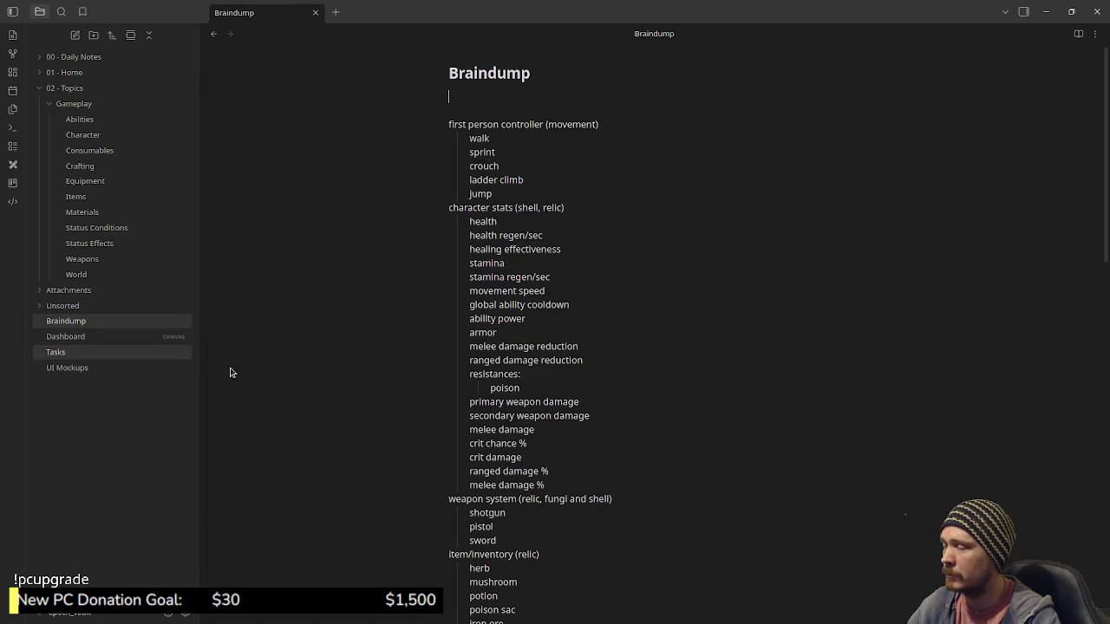
{"action": "scroll", "coordinate": [589, 485], "scroll_direction": "down", "scroll_amount": 5}
{"action": "scroll", "coordinate": [592, 484], "scroll_direction": "down", "scroll_amount": 3}
{"action": "scroll", "coordinate": [592, 484], "scroll_direction": "up", "scroll_amount": 6}
{"action": "scroll", "coordinate": [592, 484], "scroll_direction": "up", "scroll_amount": 3}
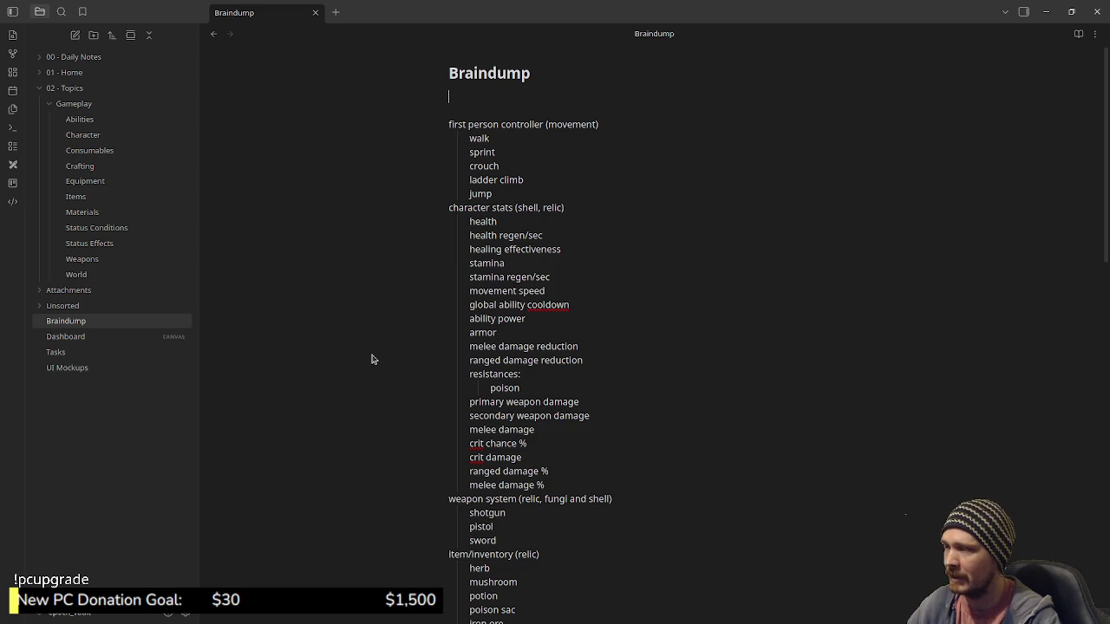
{"action": "left_click_drag", "start_coordinate": [479, 132], "coordinate": [572, 413]}
{"action": "left_click", "coordinate": [559, 462]}
{"action": "scroll", "coordinate": [559, 461], "scroll_direction": "down", "scroll_amount": 3}
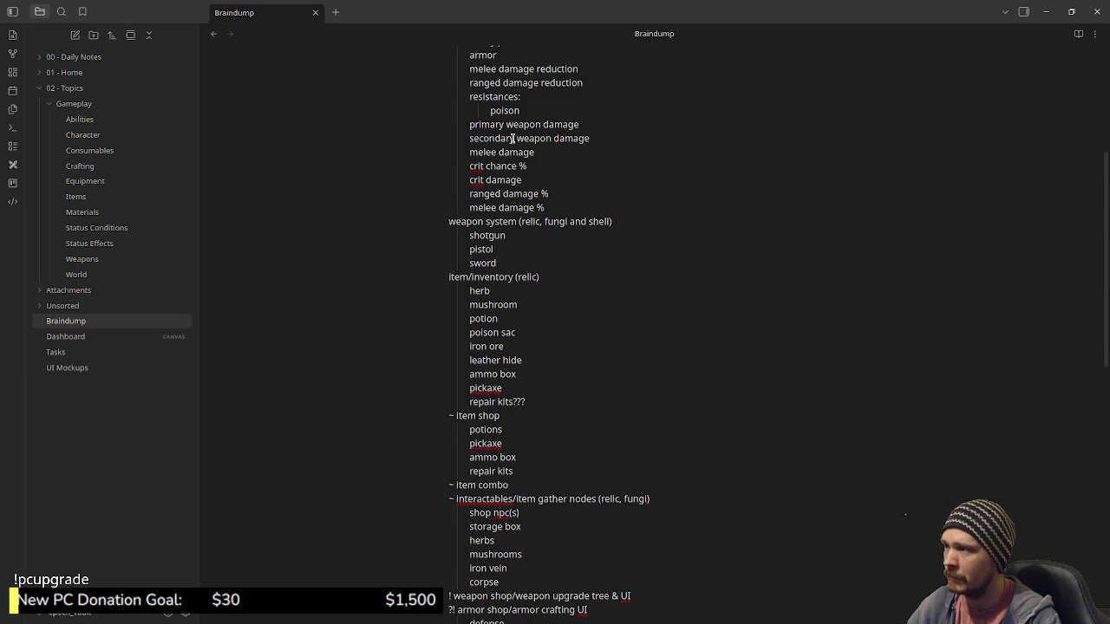
{"action": "scroll", "coordinate": [515, 360], "scroll_direction": "down", "scroll_amount": 5}
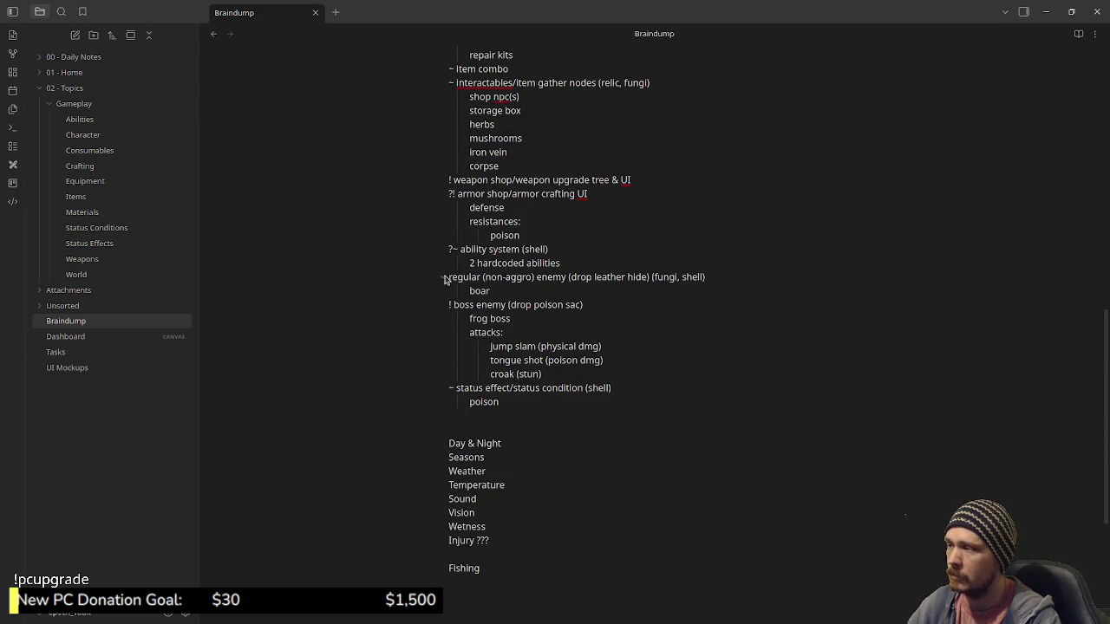
{"action": "mouse_move", "coordinate": [448, 277]}
{"action": "left_mouse_down"}
{"action": "mouse_move", "coordinate": [513, 357]}
{"action": "mouse_move", "coordinate": [602, 371]}
{"action": "left_mouse_up"}
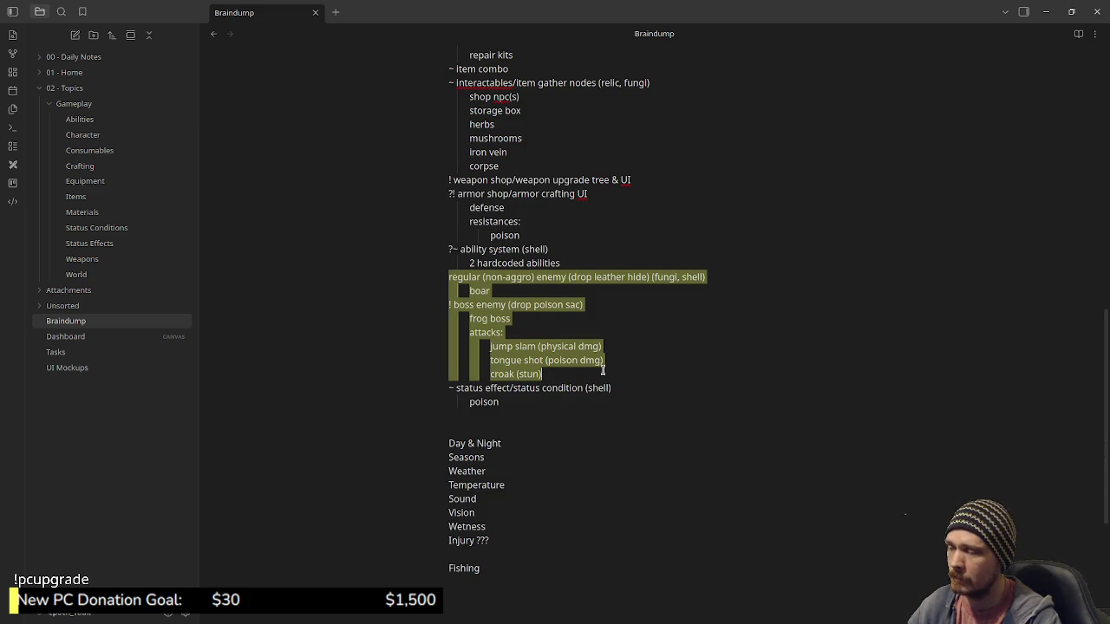
{"action": "left_click_drag", "start_coordinate": [526, 401], "coordinate": [451, 389]}
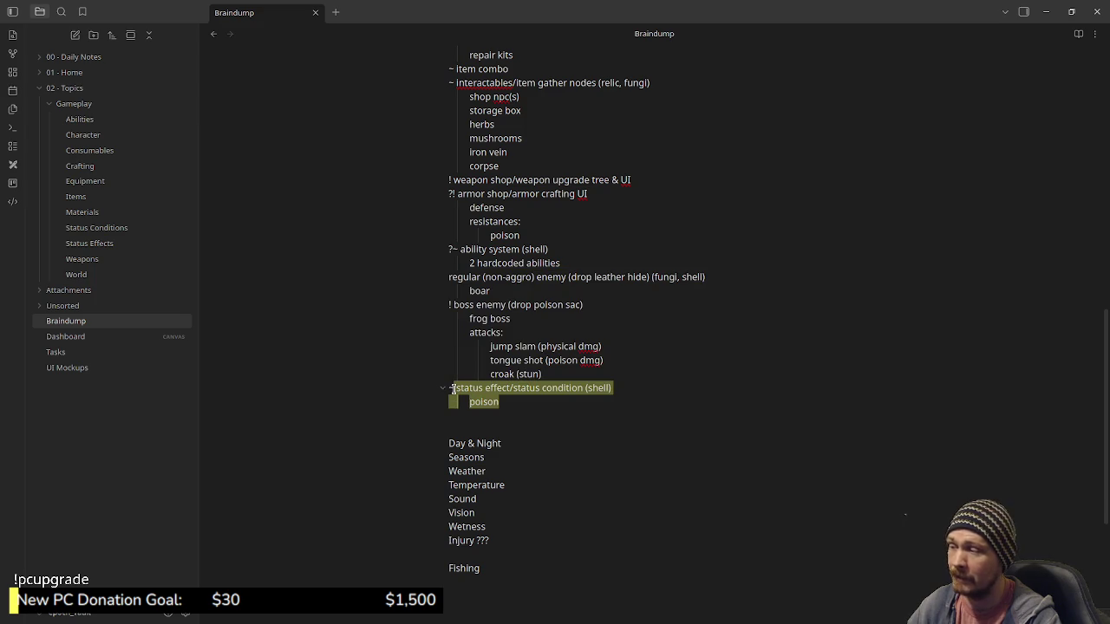
{"action": "scroll", "coordinate": [452, 389], "scroll_direction": "up", "scroll_amount": 4}
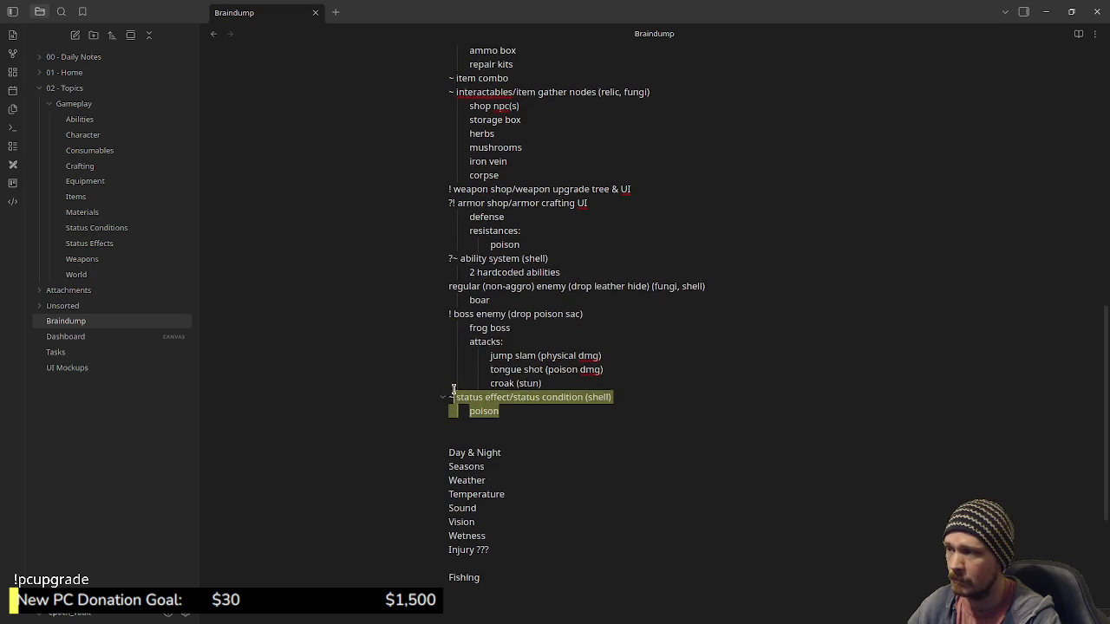
{"action": "mouse_move", "coordinate": [560, 401]}
{"action": "left_mouse_down"}
{"action": "mouse_move", "coordinate": [448, 401]}
{"action": "mouse_move", "coordinate": [447, 389]}
{"action": "left_mouse_up"}
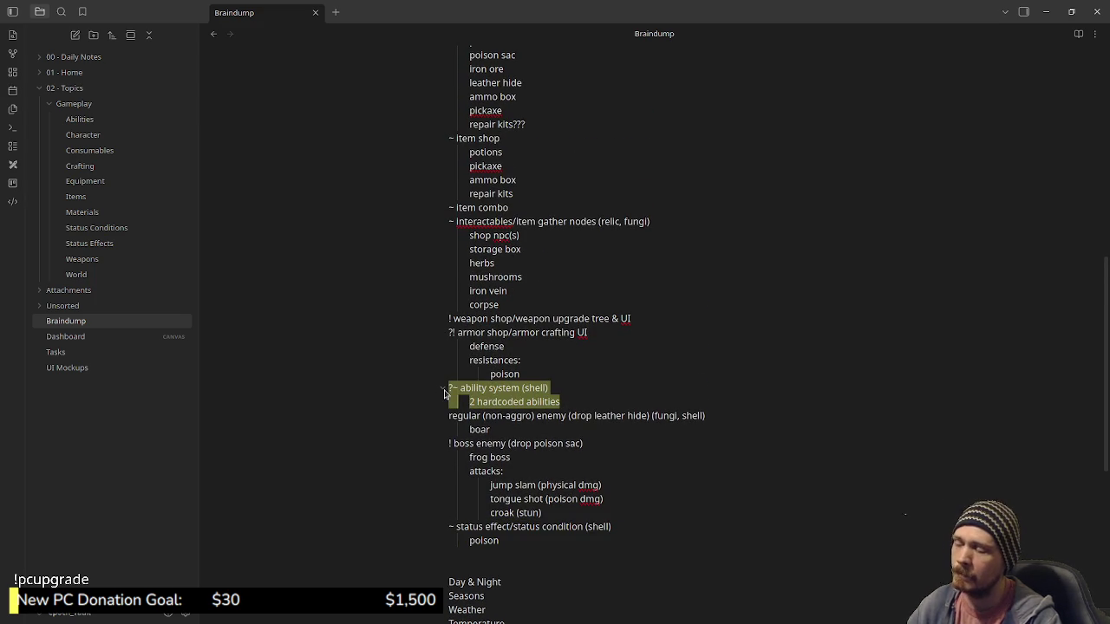
{"action": "left_click", "coordinate": [517, 371]}
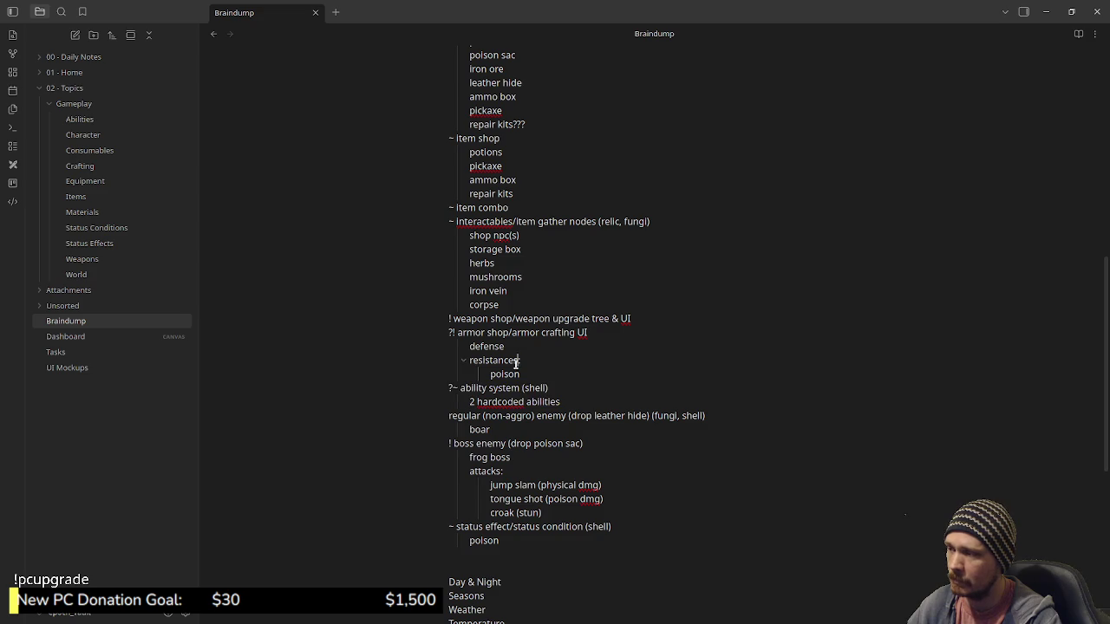
{"action": "left_click_drag", "start_coordinate": [531, 373], "coordinate": [441, 329]}
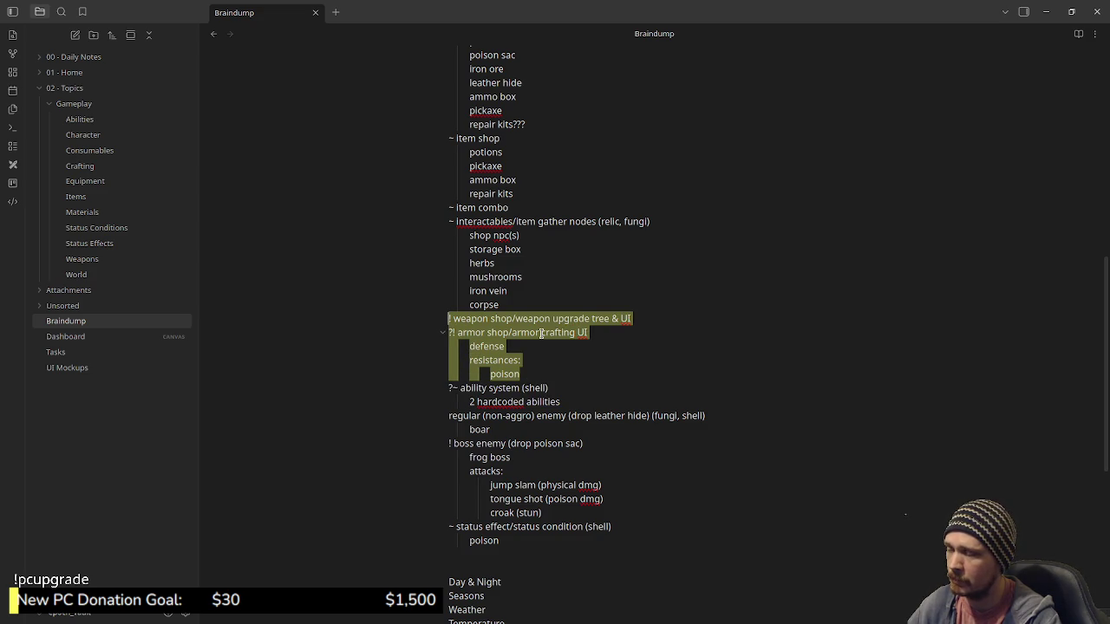
{"action": "scroll", "coordinate": [507, 327], "scroll_direction": "up", "scroll_amount": 3}
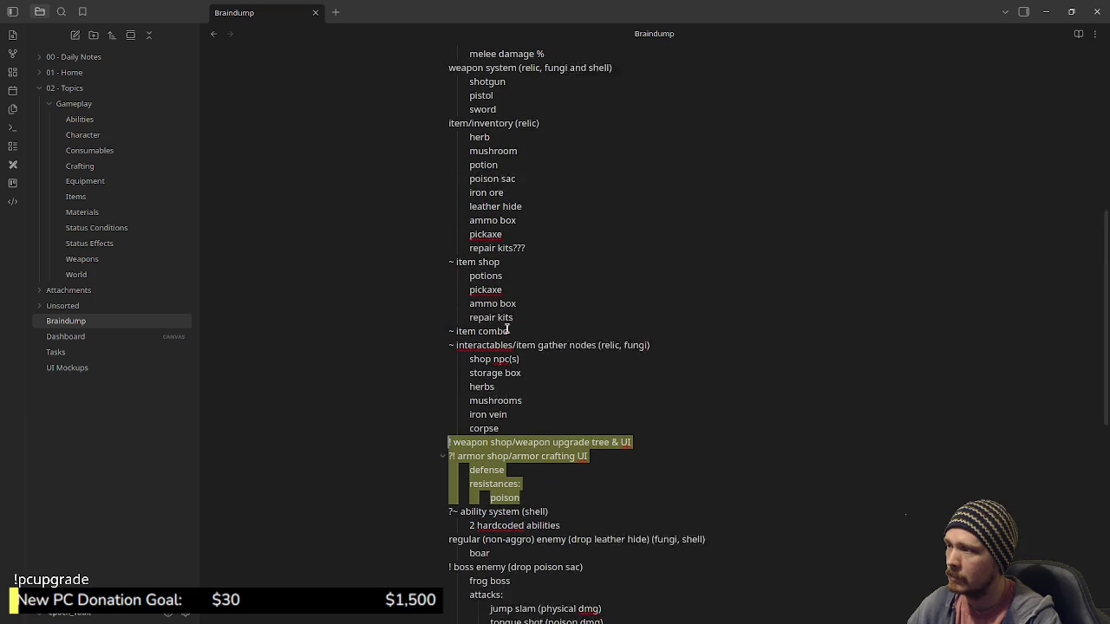
{"action": "left_click_drag", "start_coordinate": [512, 443], "coordinate": [457, 346]}
{"action": "left_click_drag", "start_coordinate": [457, 277], "coordinate": [518, 333]}
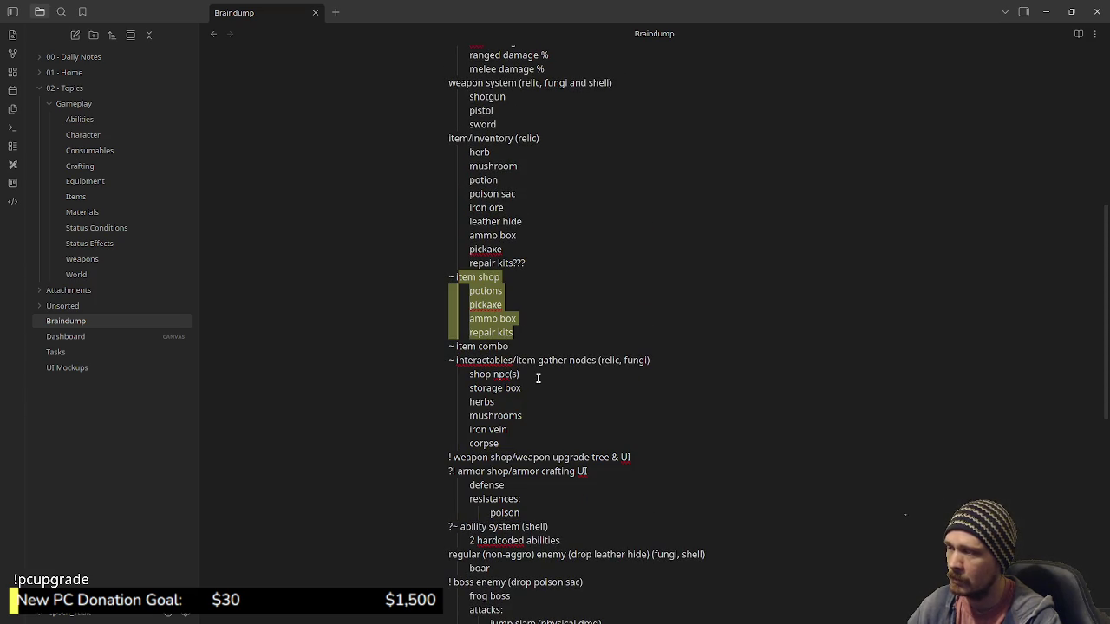
{"action": "scroll", "coordinate": [538, 378], "scroll_direction": "up", "scroll_amount": 3}
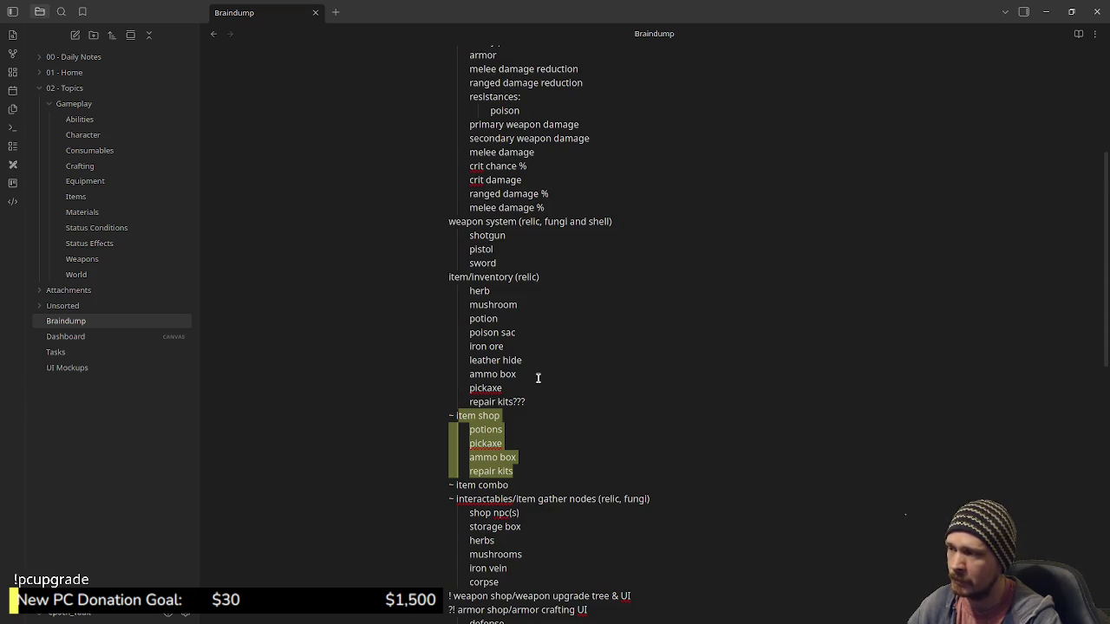
{"action": "left_click_drag", "start_coordinate": [469, 290], "coordinate": [563, 401]}
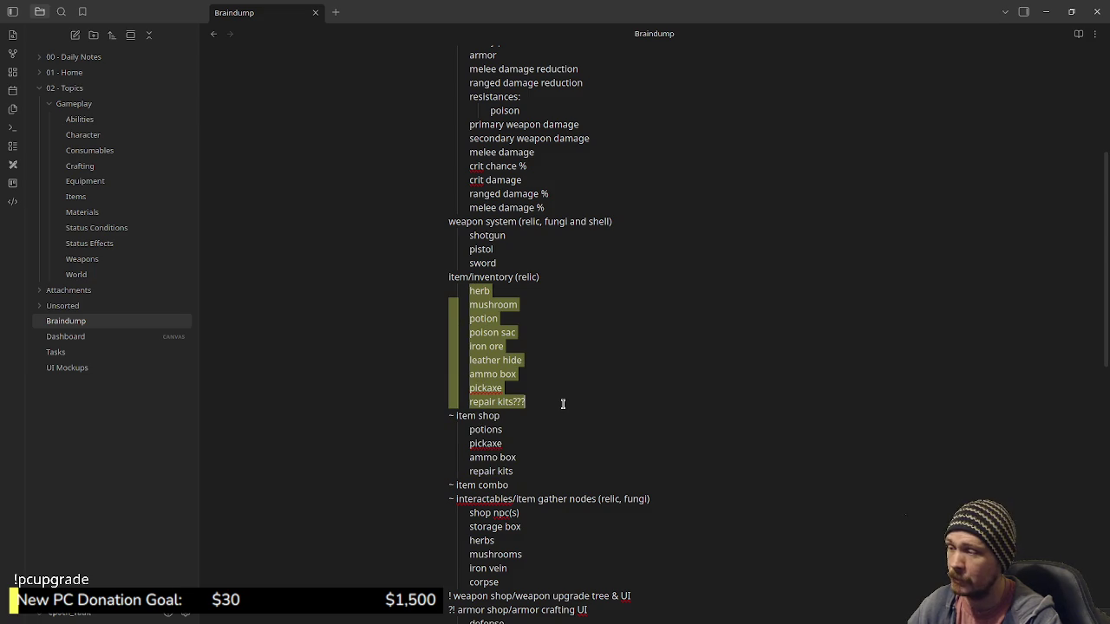
{"action": "scroll", "coordinate": [563, 404], "scroll_direction": "up", "scroll_amount": 2}
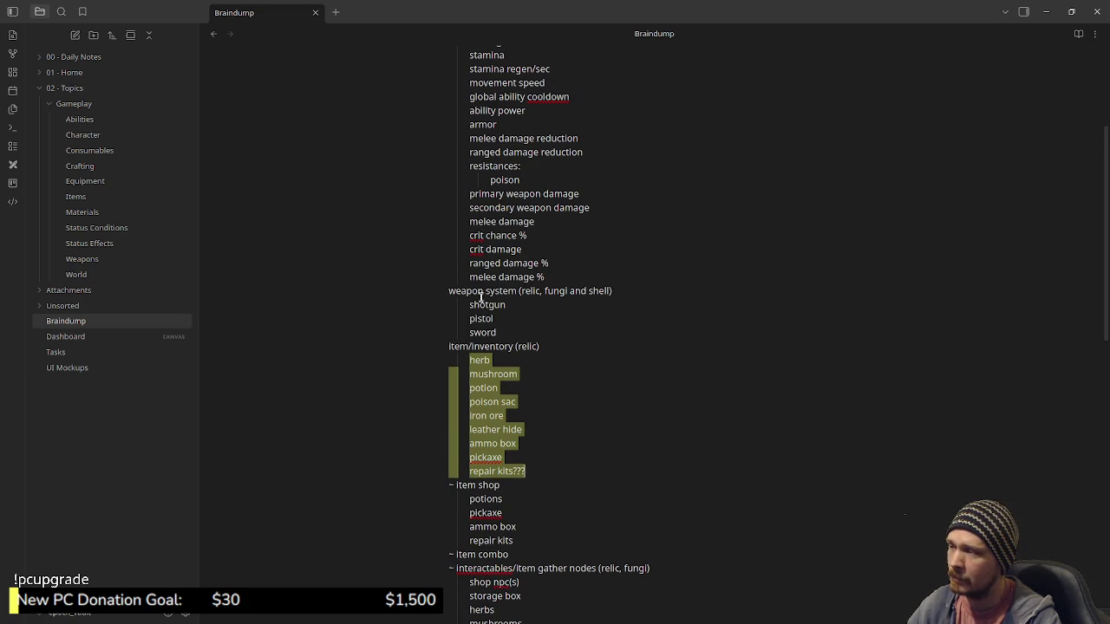
{"action": "left_click_drag", "start_coordinate": [476, 301], "coordinate": [500, 338]}
{"action": "scroll", "coordinate": [500, 338], "scroll_direction": "up", "scroll_amount": 3}
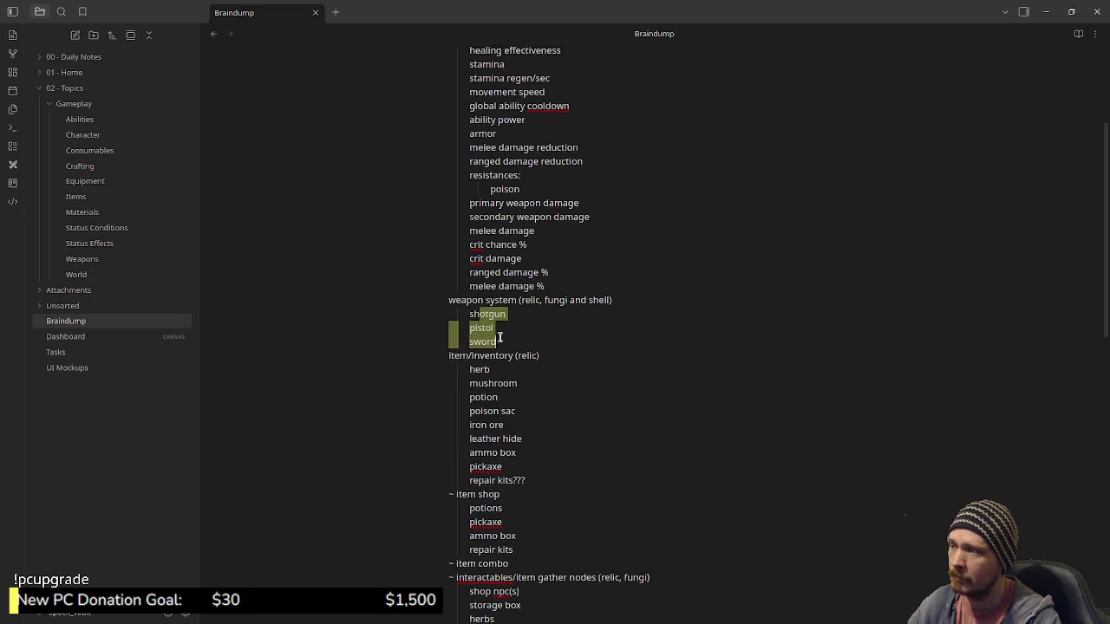
{"action": "left_click_drag", "start_coordinate": [491, 194], "coordinate": [533, 377]}
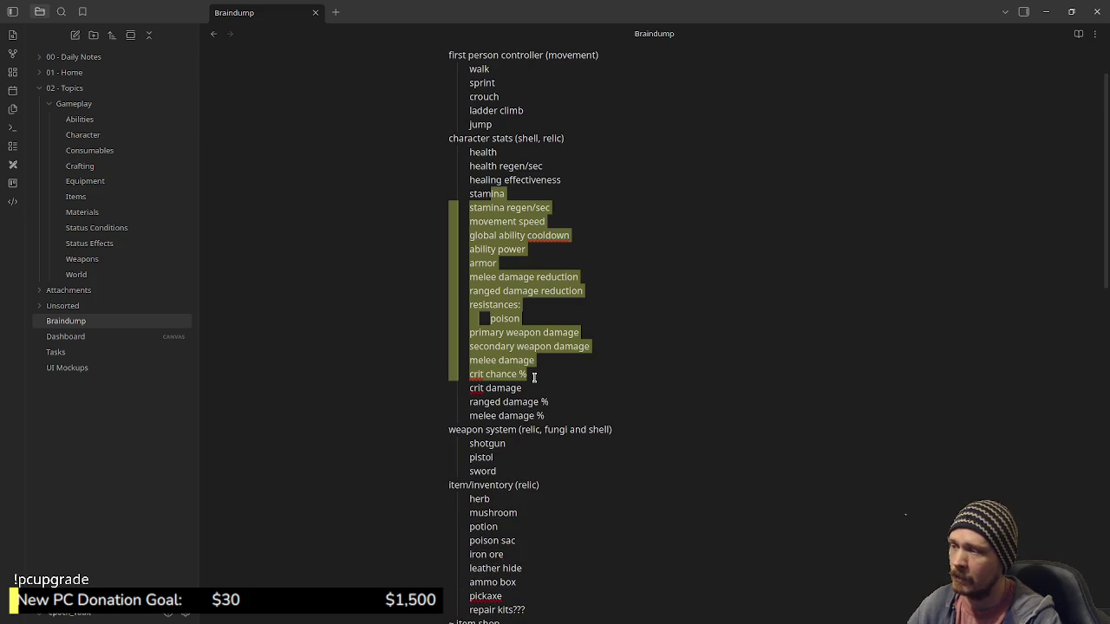
{"action": "left_click", "coordinate": [524, 264]}
{"action": "left_click_drag", "start_coordinate": [474, 152], "coordinate": [525, 249]}
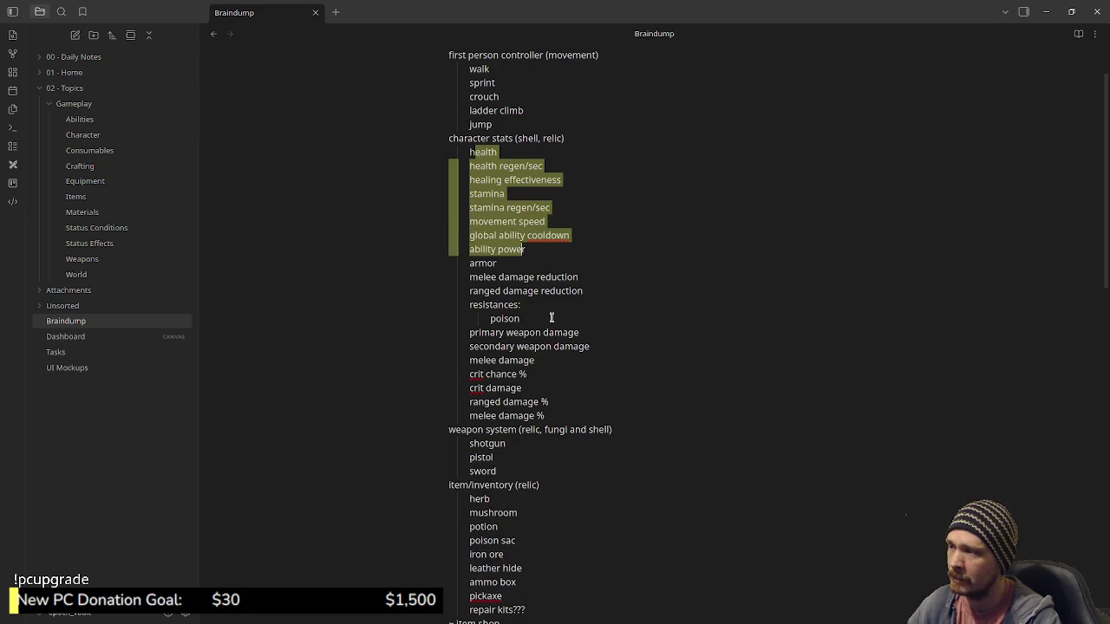
{"action": "scroll", "coordinate": [498, 398], "scroll_direction": "up", "scroll_amount": 2}
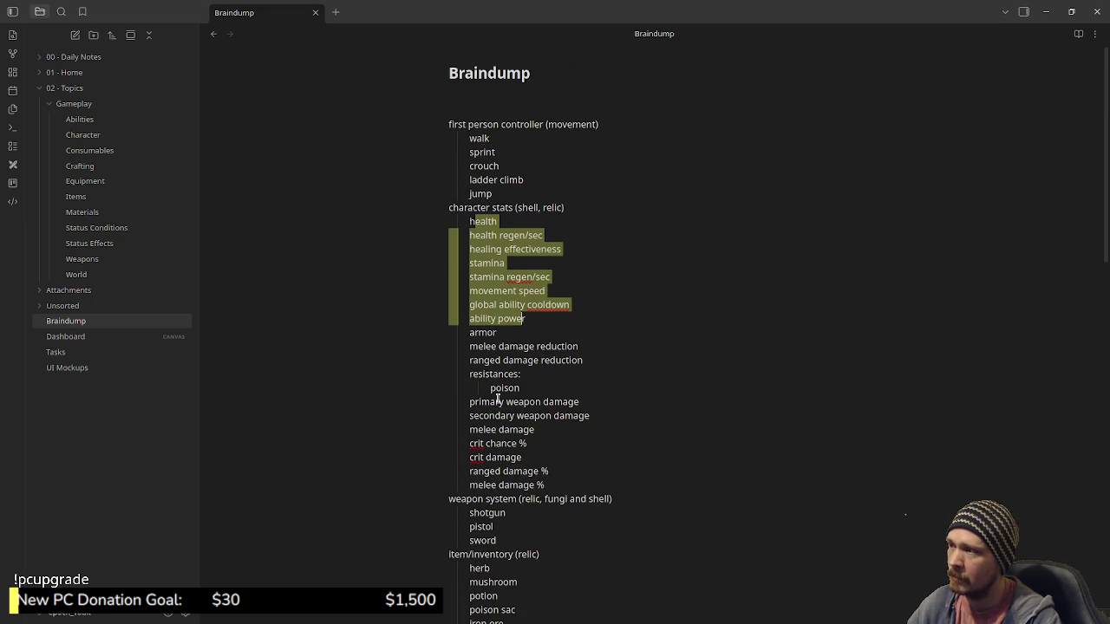
{"action": "left_click_drag", "start_coordinate": [475, 124], "coordinate": [502, 165]}
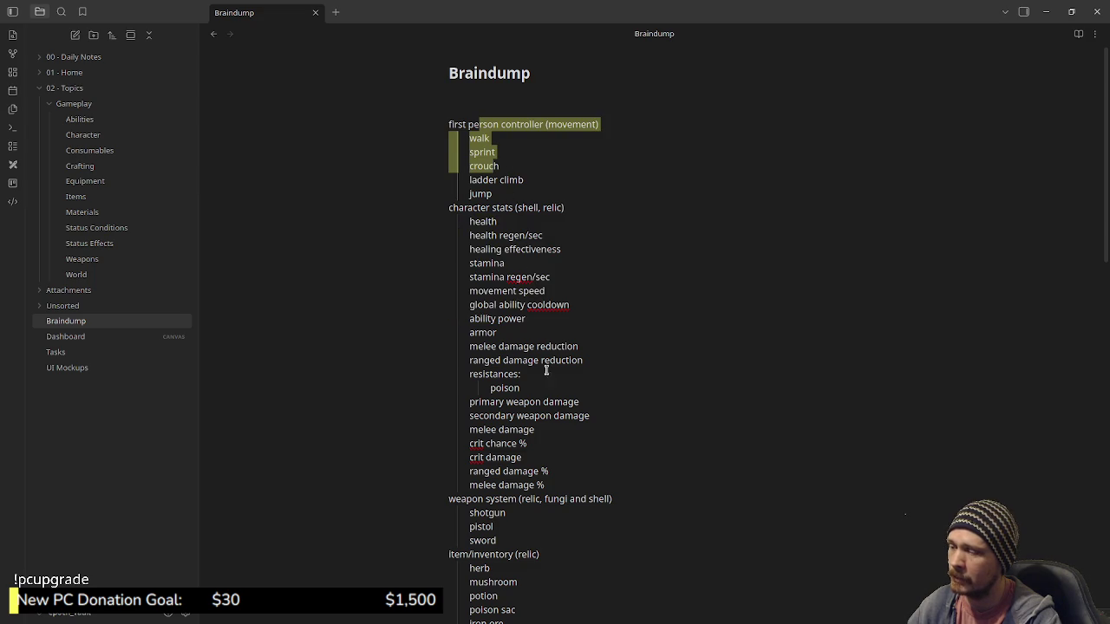
{"action": "scroll", "coordinate": [546, 407], "scroll_direction": "down", "scroll_amount": 5}
{"action": "scroll", "coordinate": [545, 431], "scroll_direction": "down", "scroll_amount": 10}
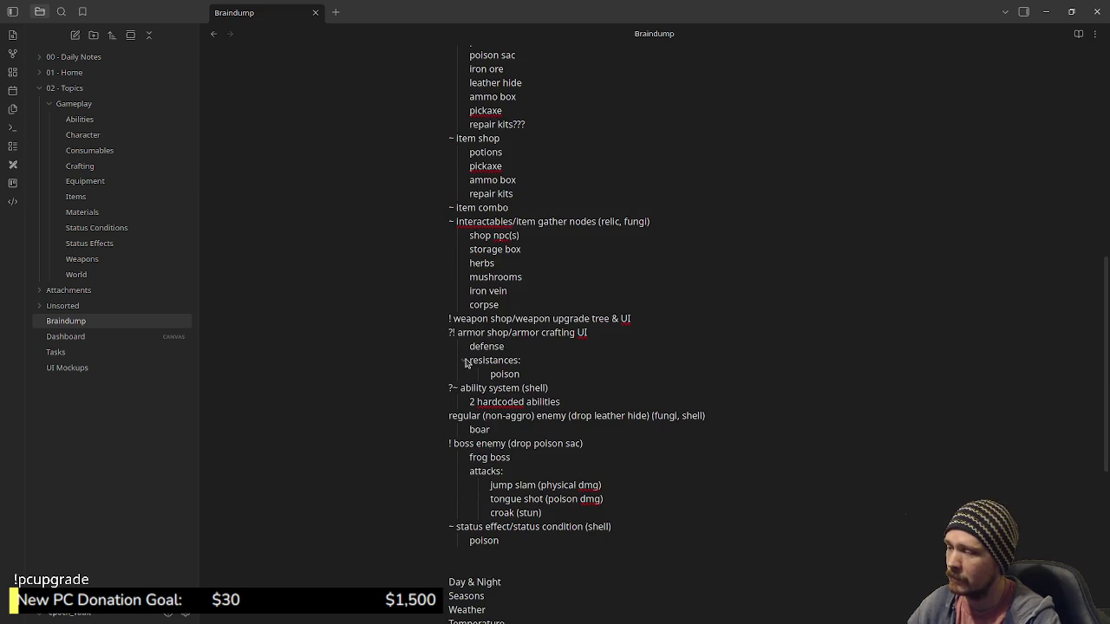
{"action": "left_click", "coordinate": [447, 421]}
Step: Select the regular enemy entries down to croak (stun), then switch to Tasks and scroll its priority column
{"action": "left_click", "coordinate": [447, 422]}
{"action": "left_click_drag", "start_coordinate": [448, 420], "coordinate": [625, 514]}
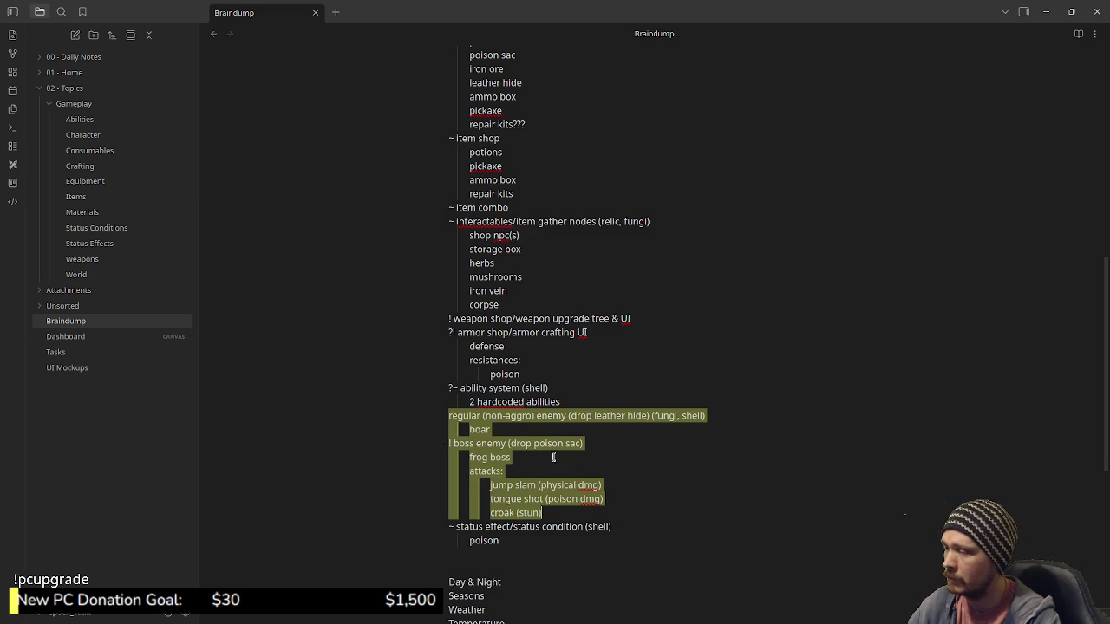
{"action": "left_click", "coordinate": [71, 353]}
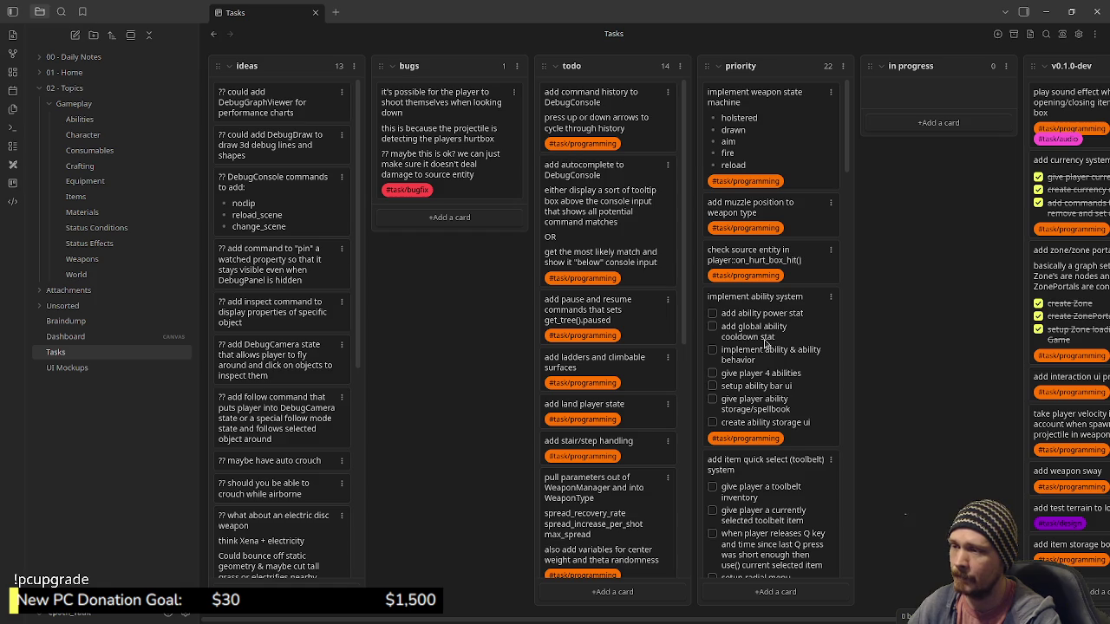
{"action": "scroll", "coordinate": [825, 355], "scroll_direction": "down", "scroll_amount": 3}
{"action": "scroll", "coordinate": [810, 385], "scroll_direction": "down", "scroll_amount": 9}
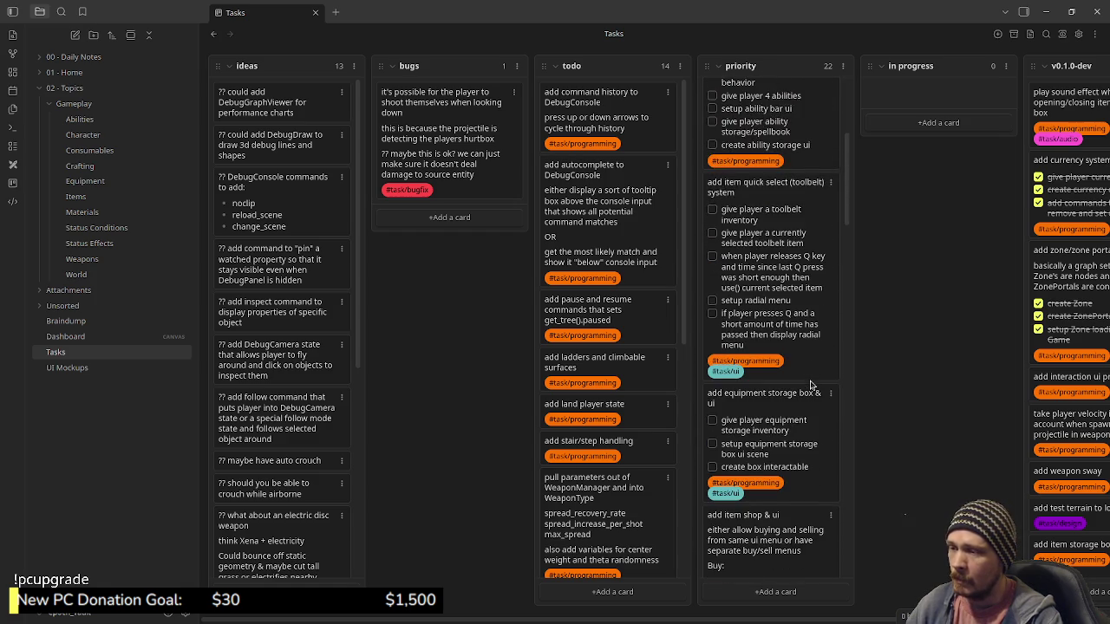
{"action": "scroll", "coordinate": [811, 385], "scroll_direction": "down", "scroll_amount": 10}
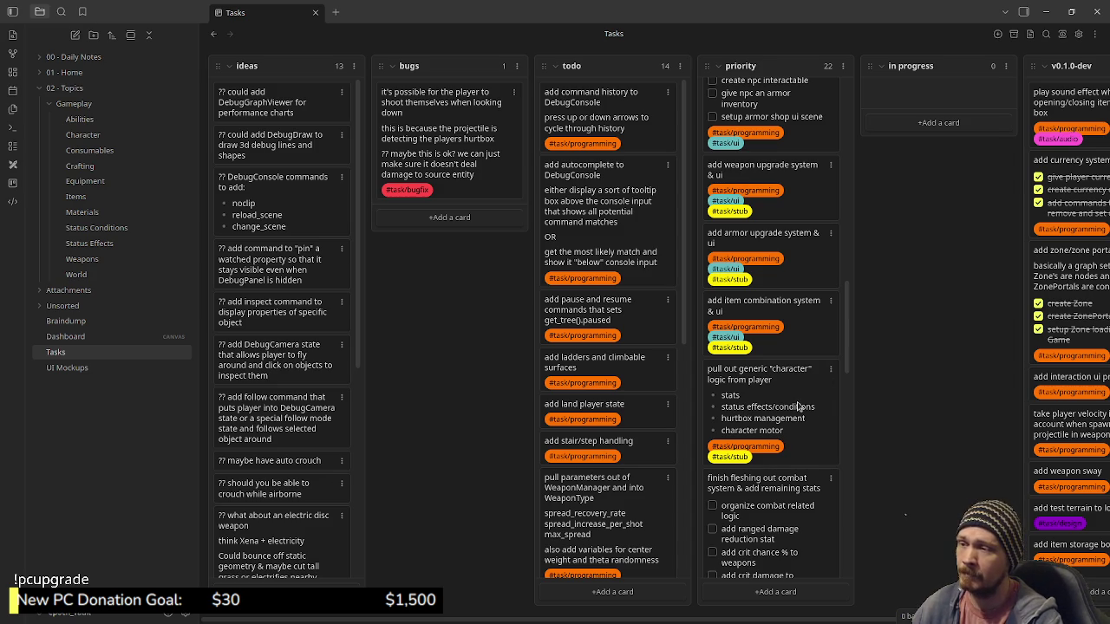
{"action": "scroll", "coordinate": [797, 408], "scroll_direction": "up", "scroll_amount": 5}
{"action": "scroll", "coordinate": [802, 411], "scroll_direction": "up", "scroll_amount": 10}
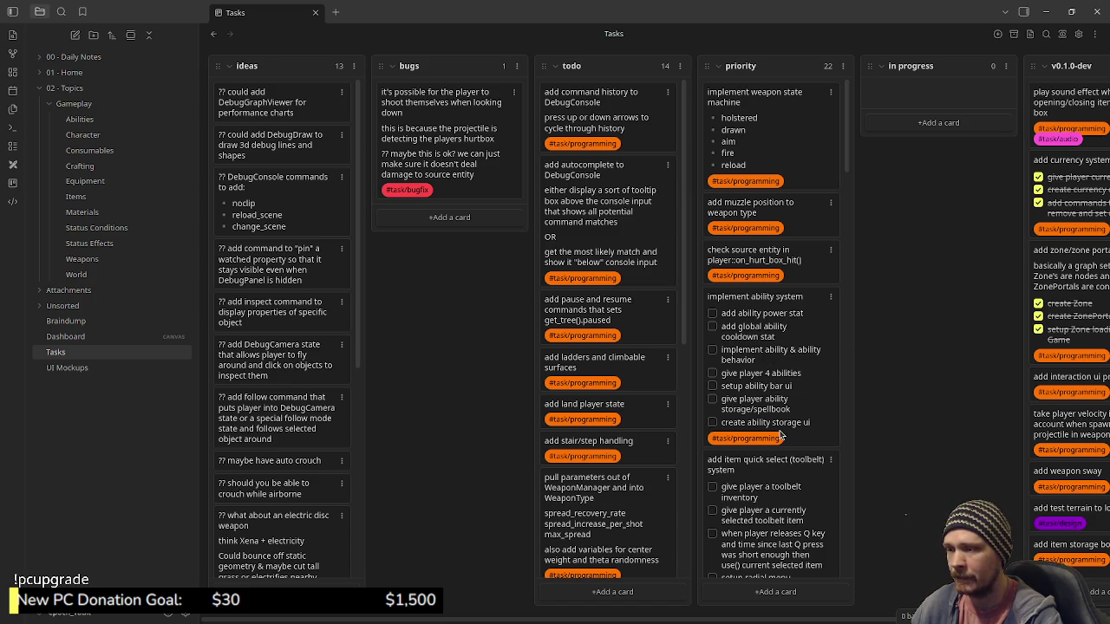
{"action": "scroll", "coordinate": [831, 382], "scroll_direction": "down", "scroll_amount": 3}
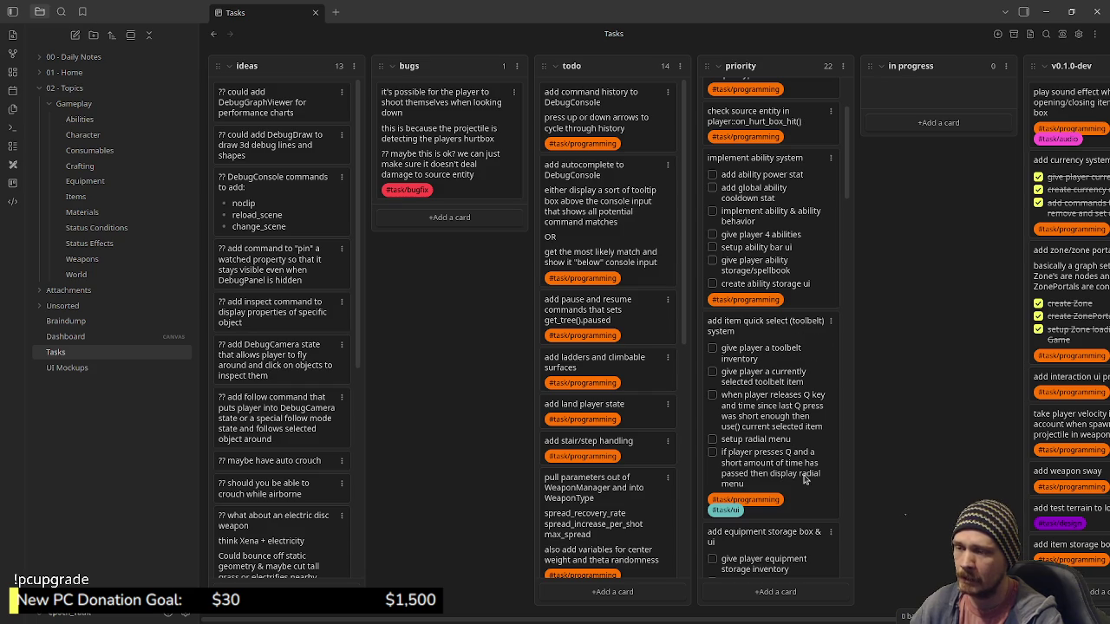
{"action": "scroll", "coordinate": [759, 468], "scroll_direction": "down", "scroll_amount": 3}
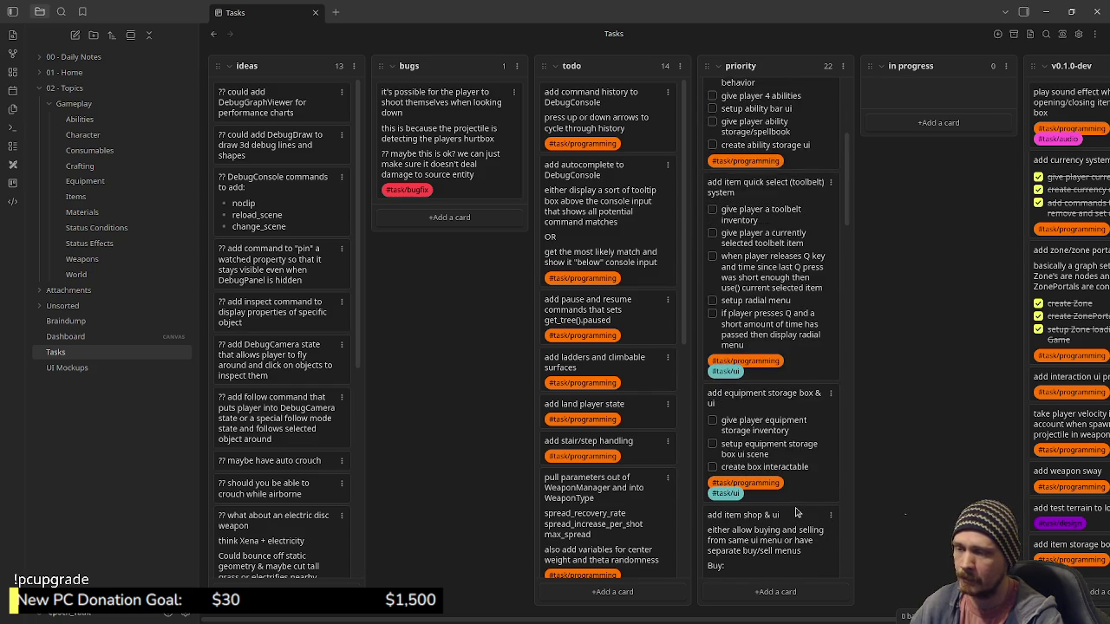
{"action": "scroll", "coordinate": [796, 513], "scroll_direction": "down", "scroll_amount": 2}
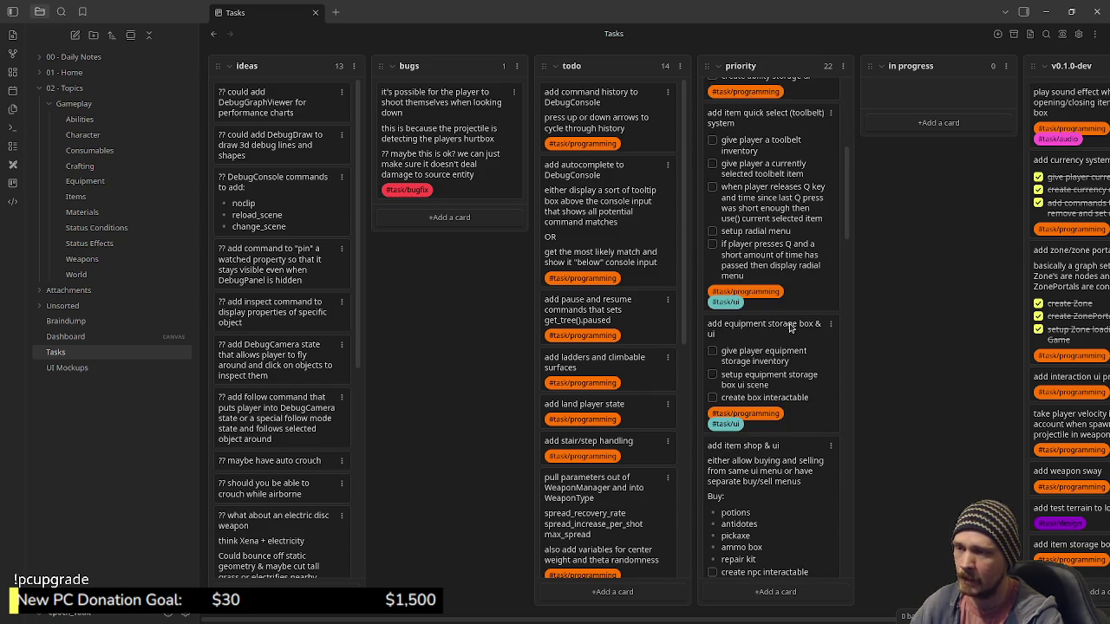
{"action": "scroll", "coordinate": [791, 340], "scroll_direction": "down", "scroll_amount": 2}
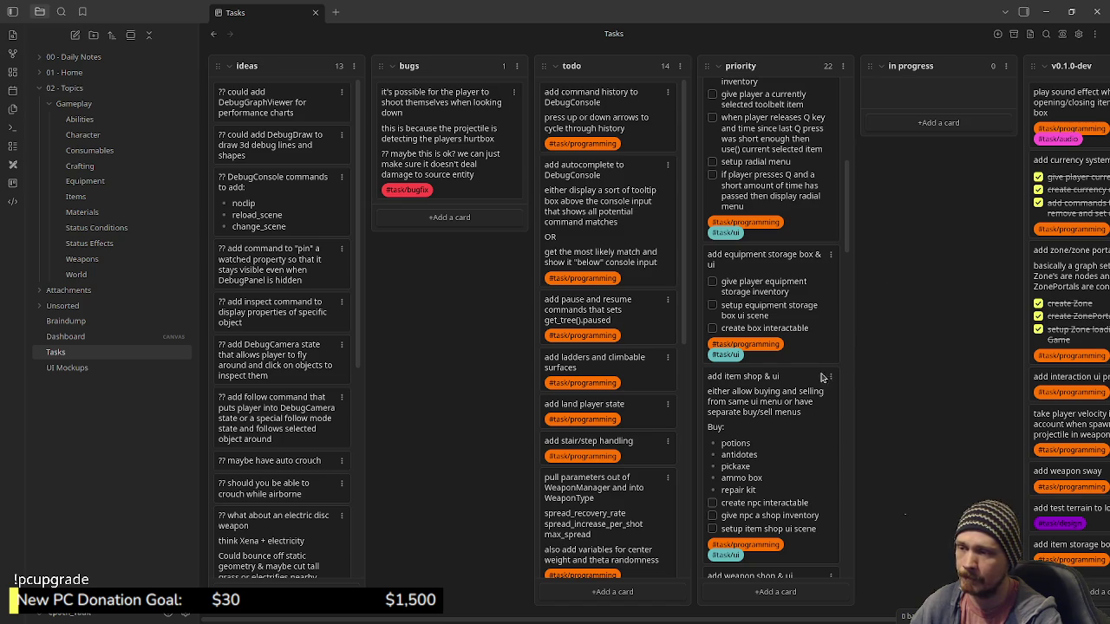
{"action": "scroll", "coordinate": [811, 406], "scroll_direction": "down", "scroll_amount": 3}
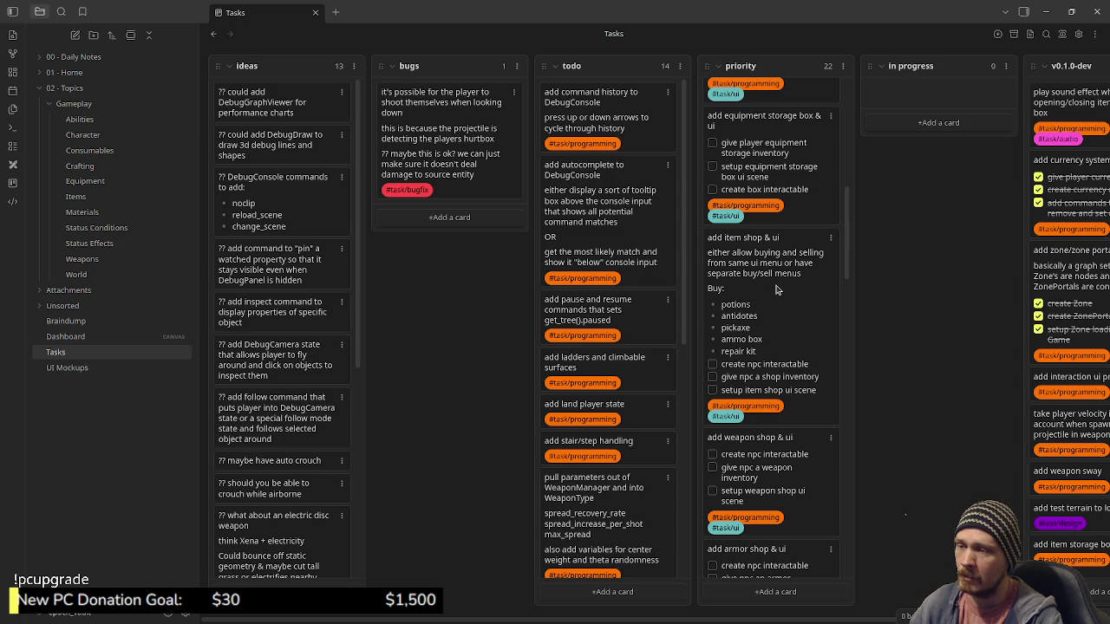
{"action": "left_click", "coordinate": [1047, 12]}
Step: Run the game and add 1000 gold with the debug console command 'addcurrency 1000'
{"action": "left_click", "coordinate": [926, 34]}
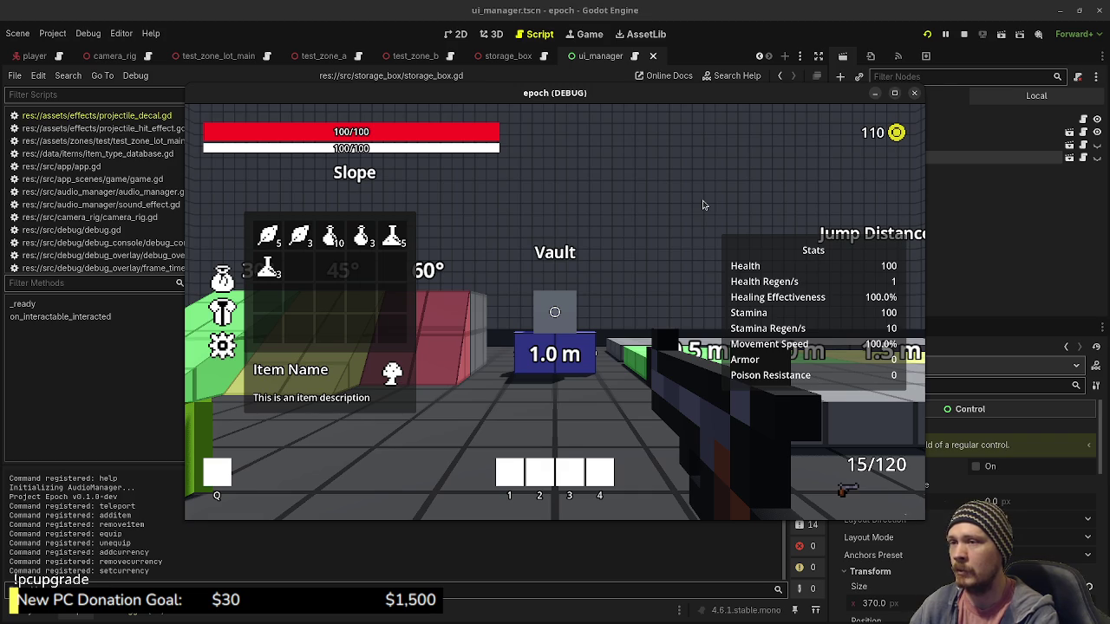
{"action": "key", "text": "Tab"}
{"action": "key", "text": "grave"}
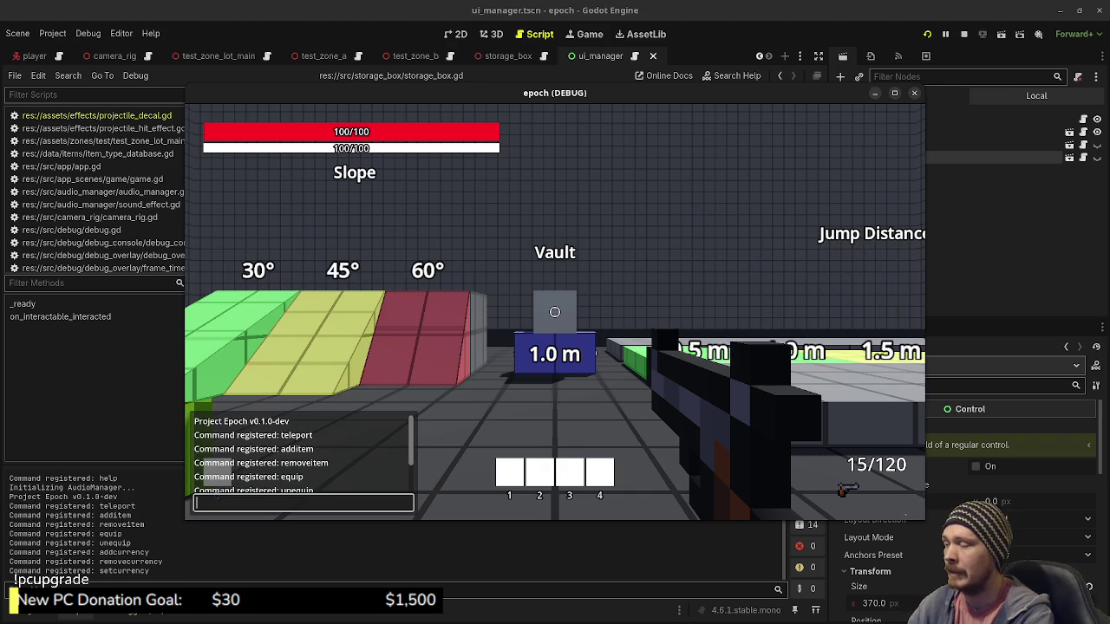
{"action": "type", "text": "aslkfjaklsdffsdf"}
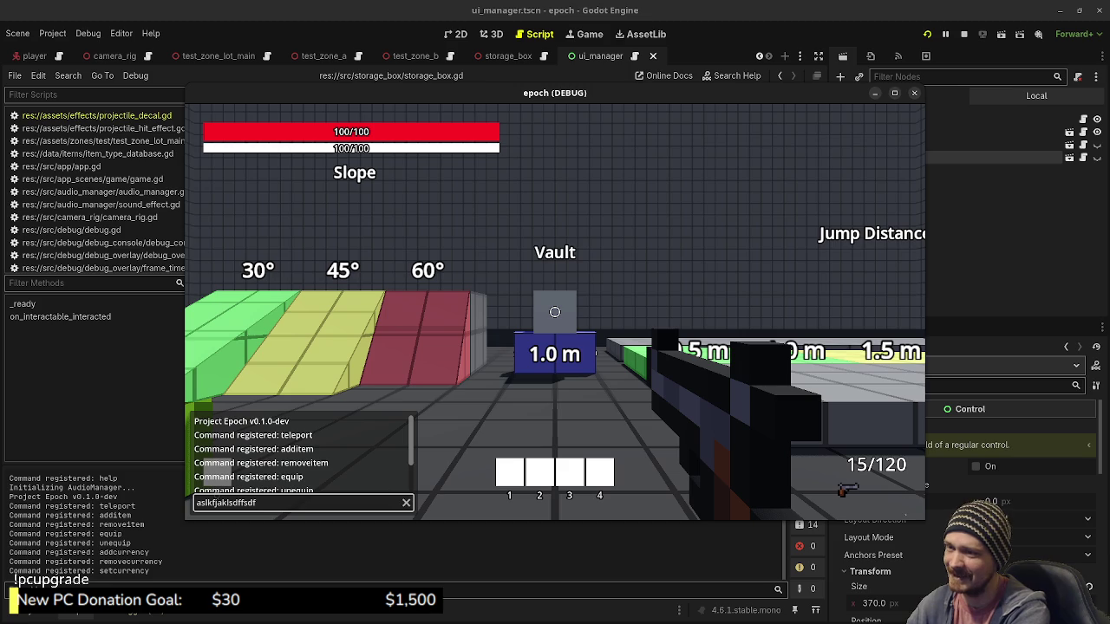
{"action": "key", "text": "BackSpace"}
{"action": "key", "text": "BackSpace"}
{"action": "key", "text": "BackSpace"}
{"action": "type", "text": "asfasd"}
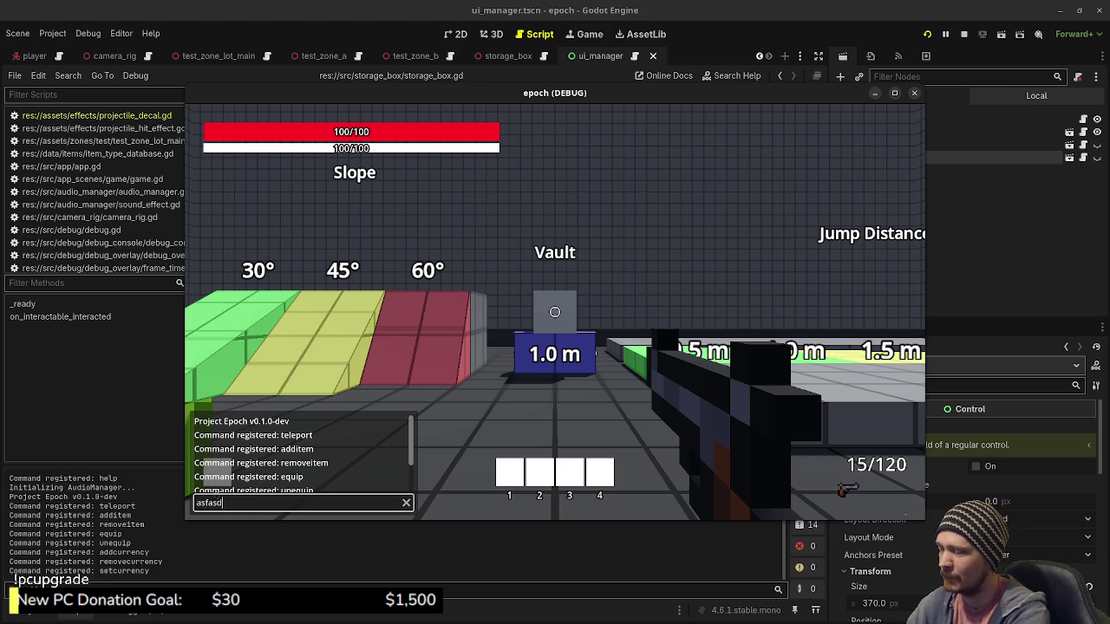
{"action": "key", "text": "BackSpace"}
{"action": "key", "text": "BackSpace"}
{"action": "key", "text": "BackSpace"}
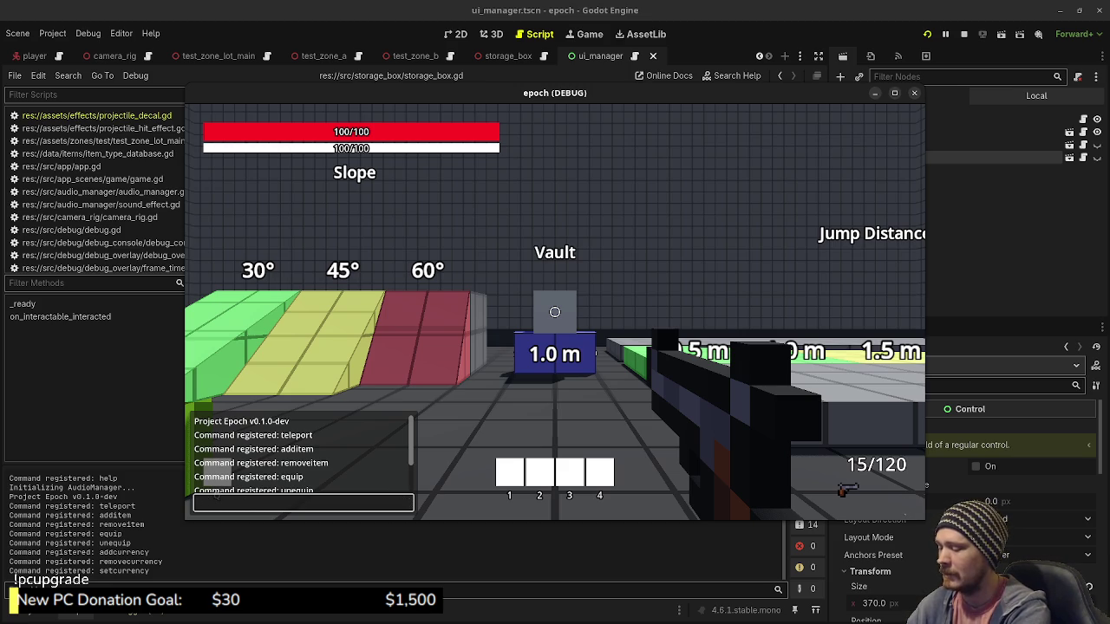
{"action": "type", "text": "addcurrency"}
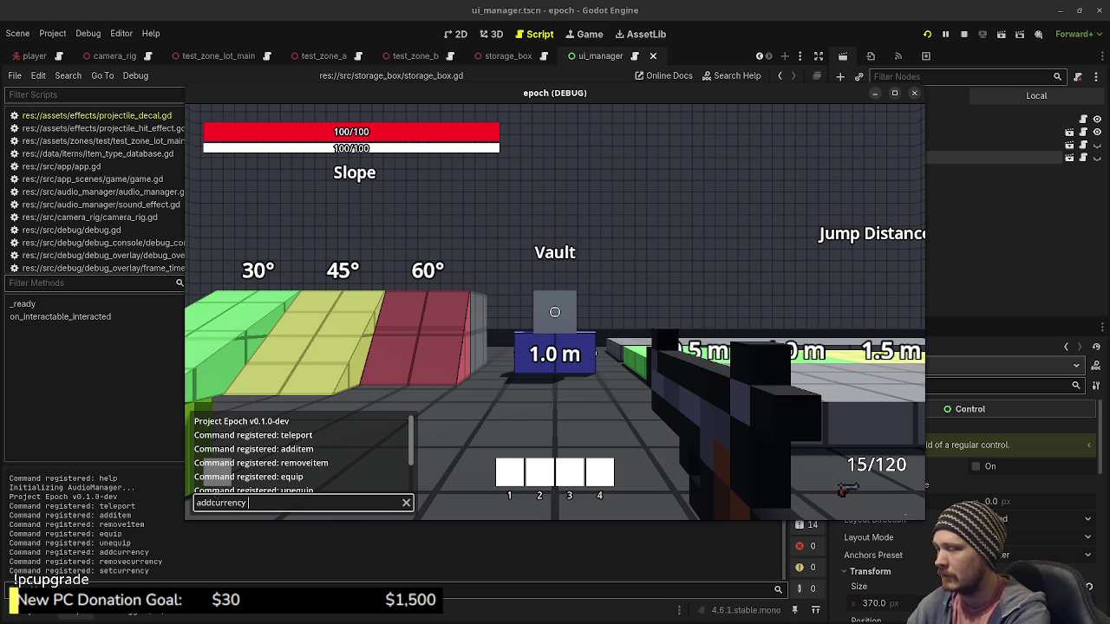
{"action": "type", "text": " 1000"}
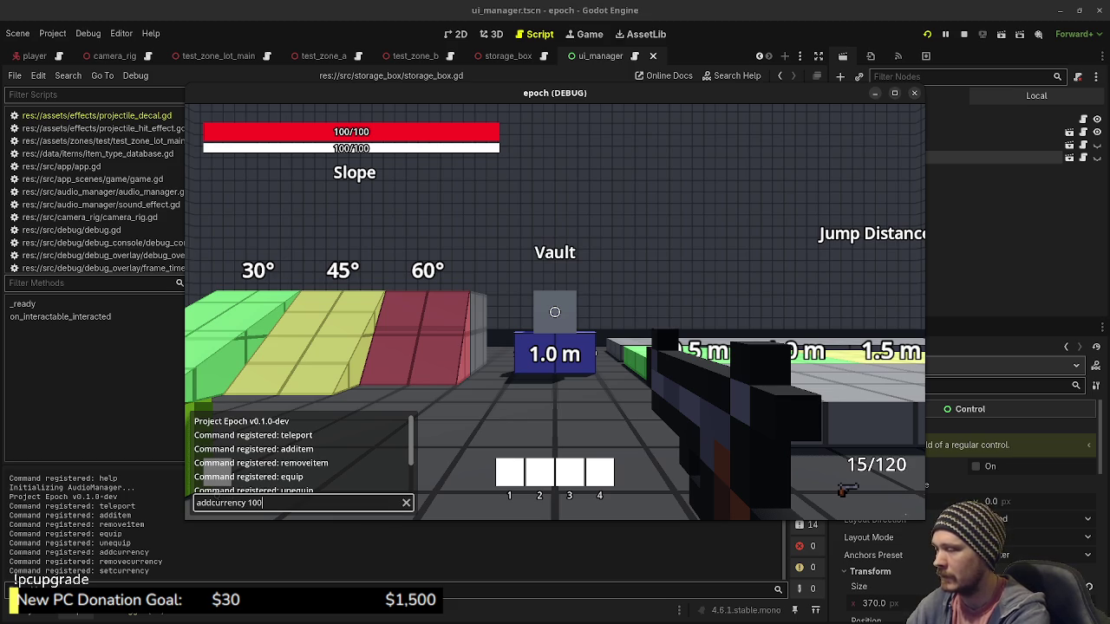
{"action": "key", "text": "Return"}
Step: Check the inventory panel for the new gold, then stop the game session
{"action": "key", "text": "Tab"}
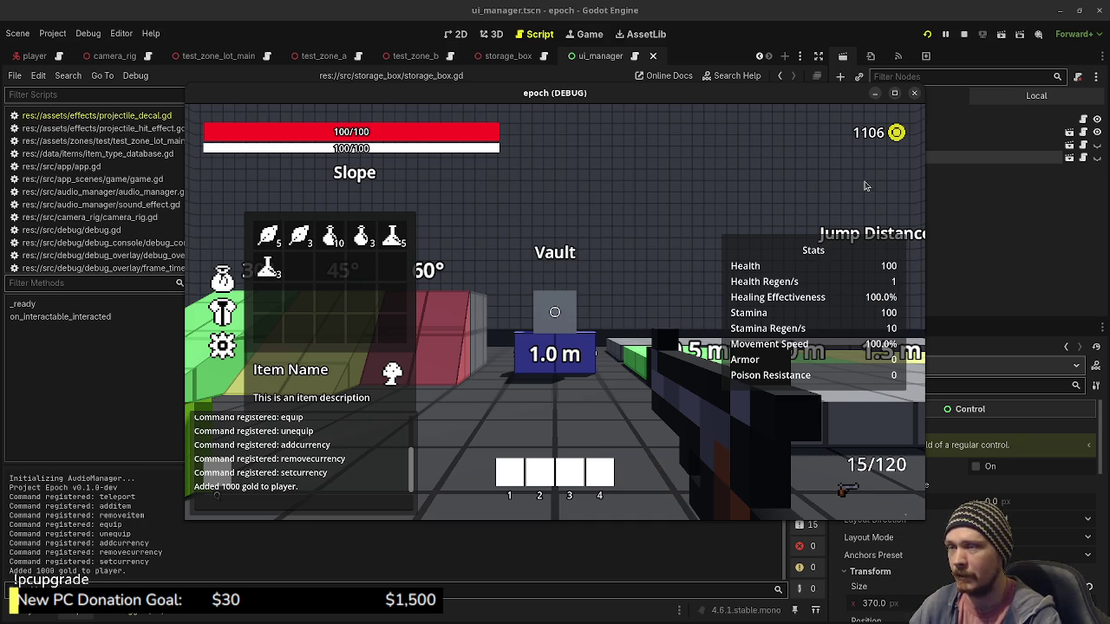
{"action": "key", "text": "Tab"}
{"action": "key", "text": "Tab"}
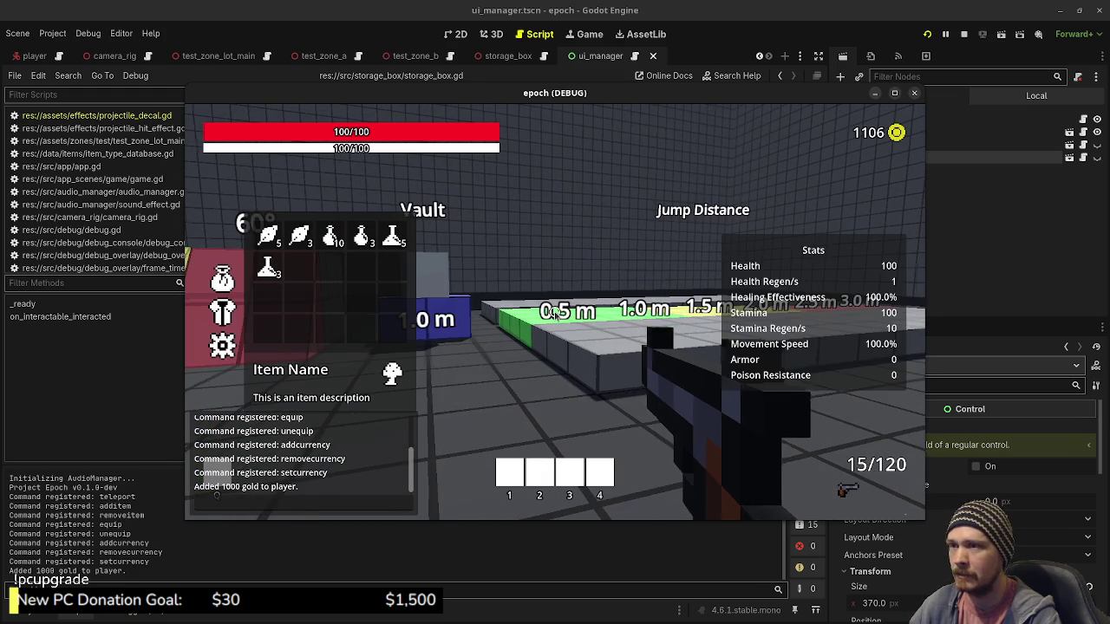
{"action": "key", "text": "Tab"}
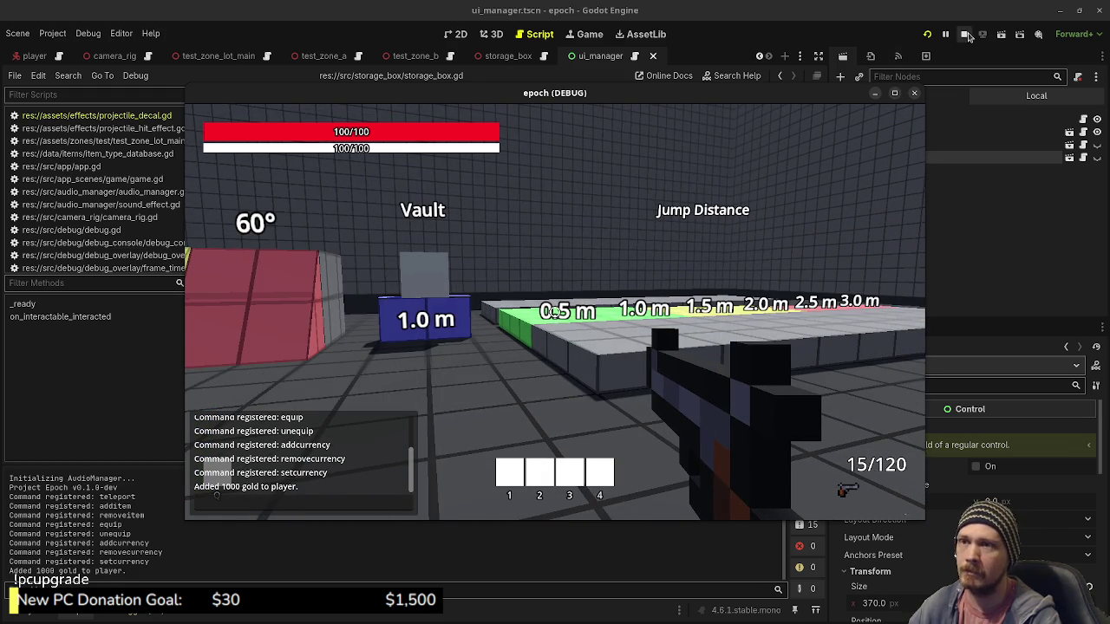
{"action": "left_click", "coordinate": [963, 34]}
{"action": "key", "text": "alt+Tab"}
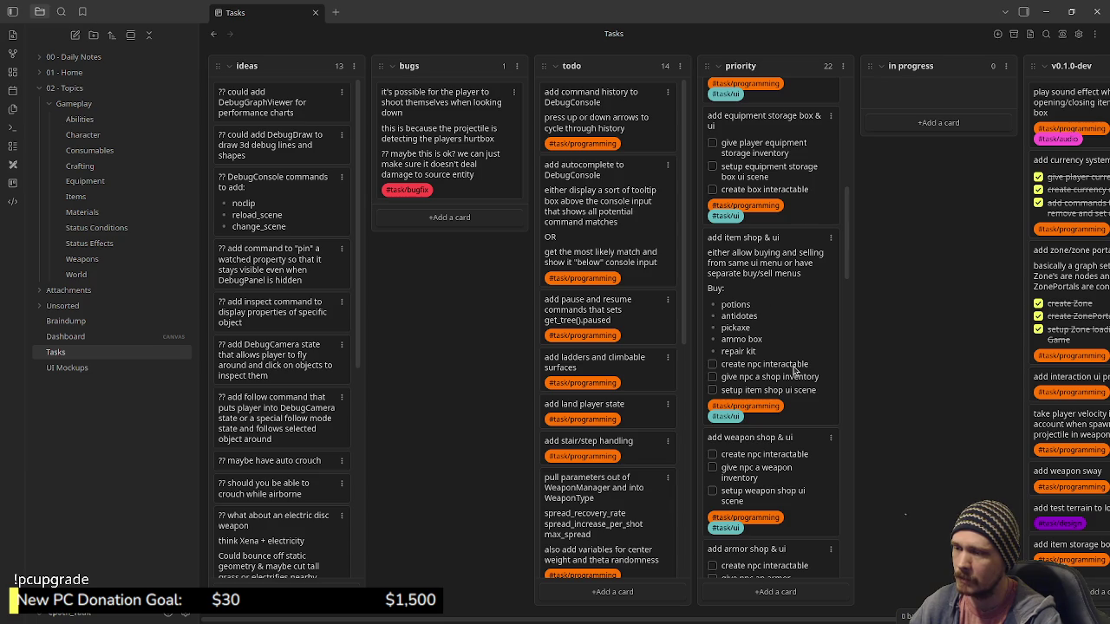
Step: Scroll through the Tasks priority column cards, including the ammo box and equipment storage box tasks
{"action": "scroll", "coordinate": [794, 371], "scroll_direction": "up", "scroll_amount": 5}
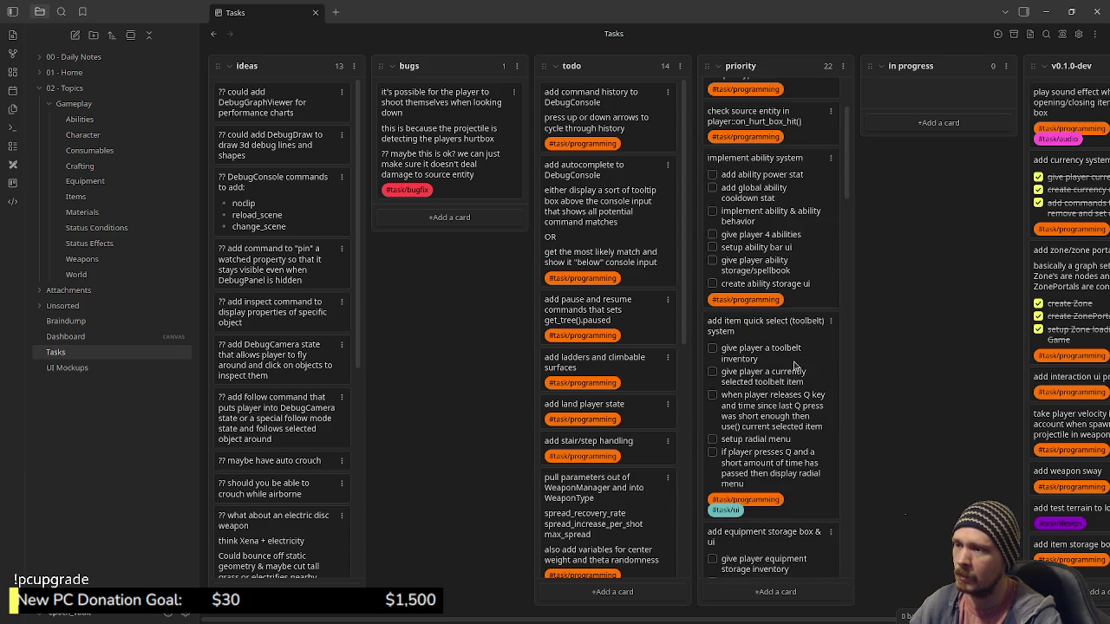
{"action": "scroll", "coordinate": [795, 367], "scroll_direction": "up", "scroll_amount": 2}
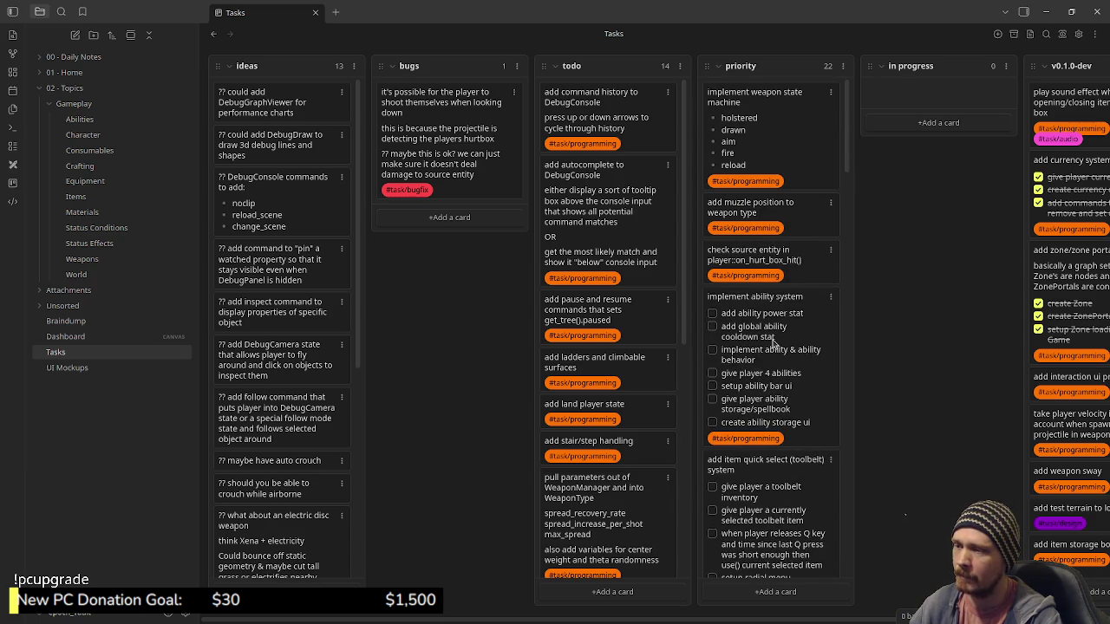
{"action": "scroll", "coordinate": [778, 305], "scroll_direction": "down", "scroll_amount": 2}
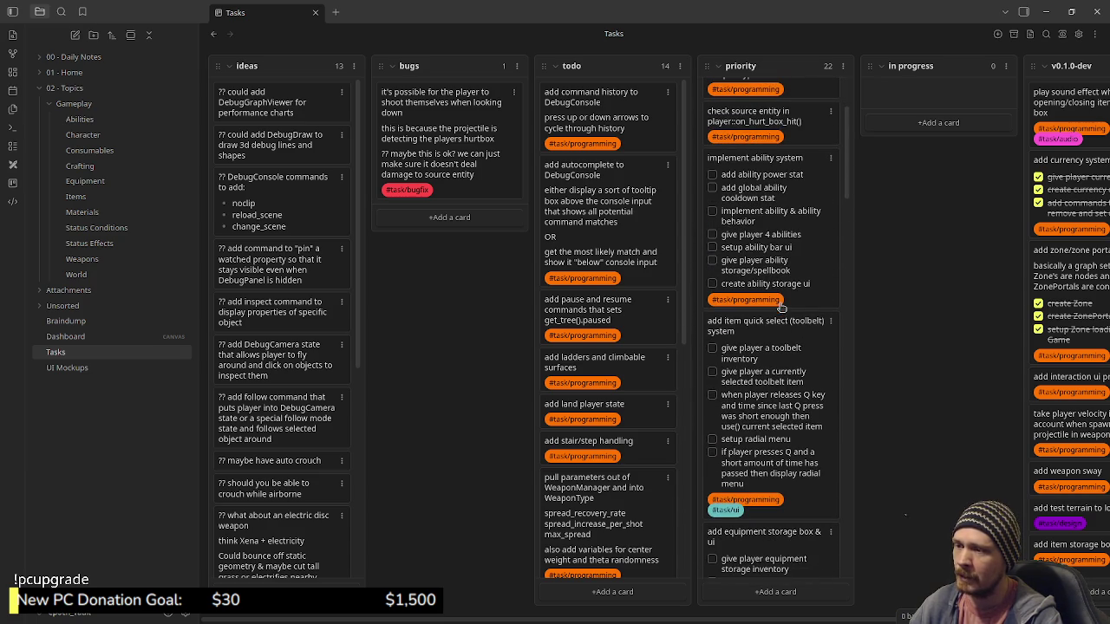
{"action": "scroll", "coordinate": [766, 236], "scroll_direction": "down", "scroll_amount": 10}
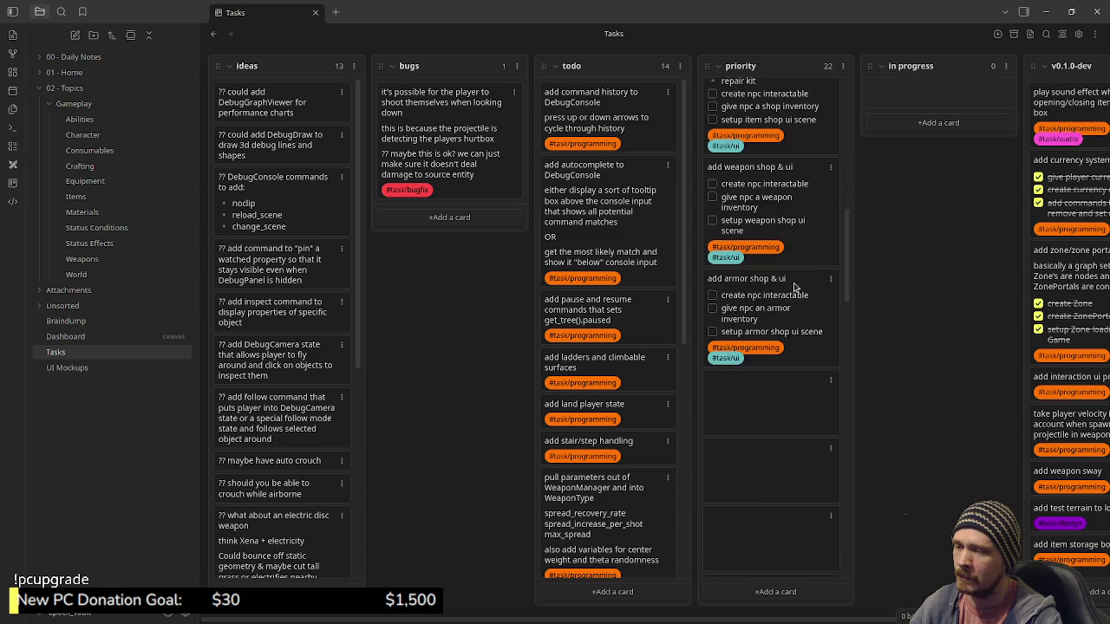
{"action": "scroll", "coordinate": [781, 278], "scroll_direction": "down", "scroll_amount": 3}
{"action": "scroll", "coordinate": [752, 249], "scroll_direction": "up", "scroll_amount": 3}
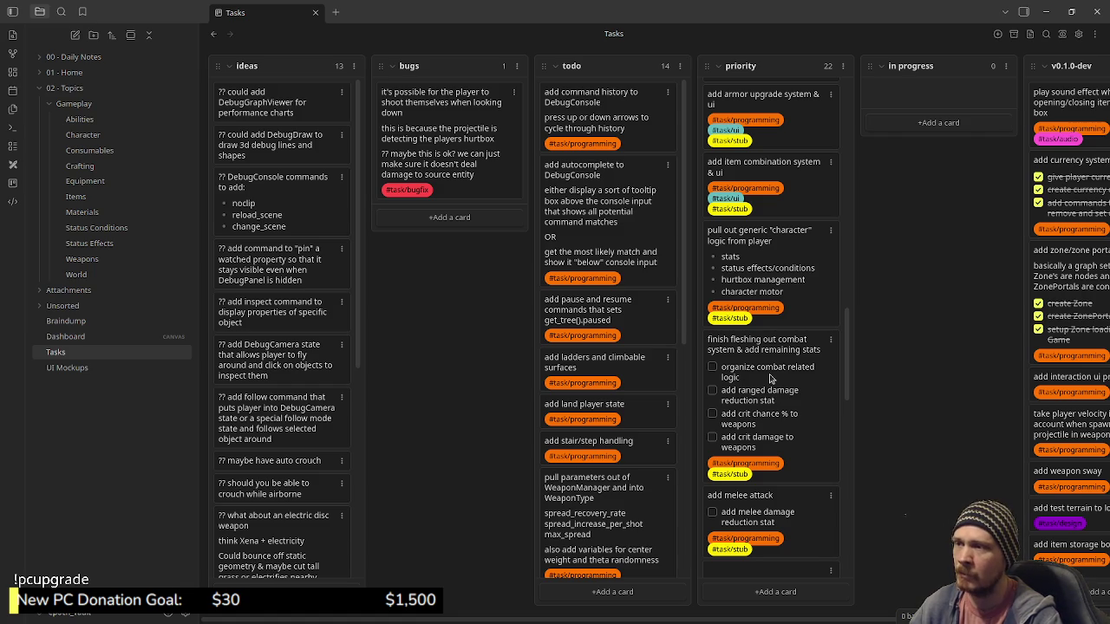
{"action": "scroll", "coordinate": [770, 379], "scroll_direction": "up", "scroll_amount": 3}
{"action": "scroll", "coordinate": [770, 379], "scroll_direction": "up", "scroll_amount": 2}
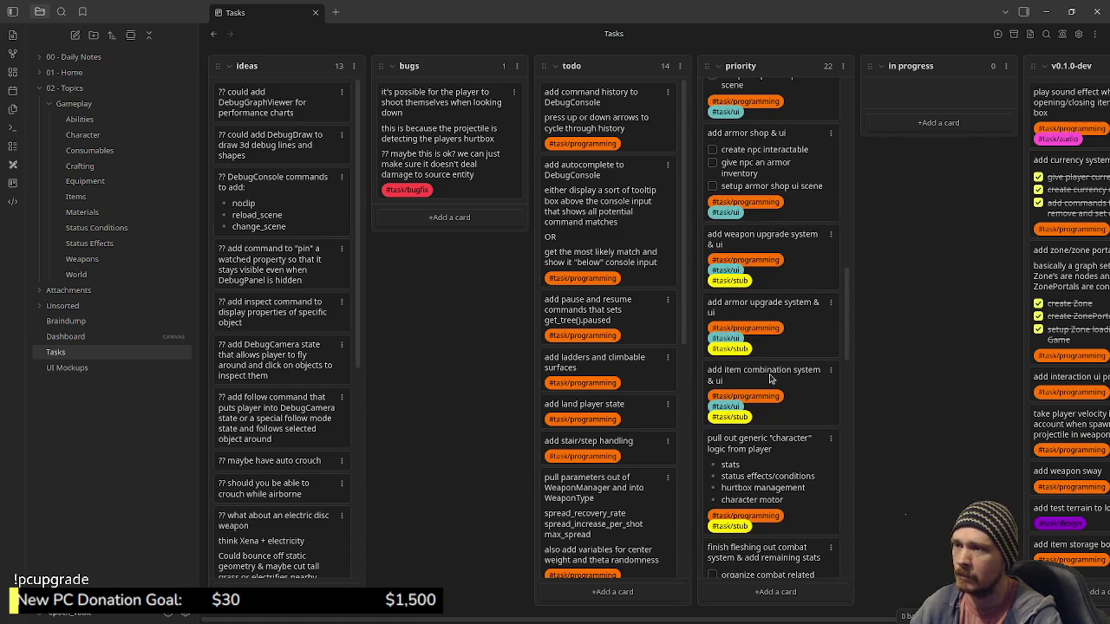
{"action": "scroll", "coordinate": [770, 379], "scroll_direction": "up", "scroll_amount": 10}
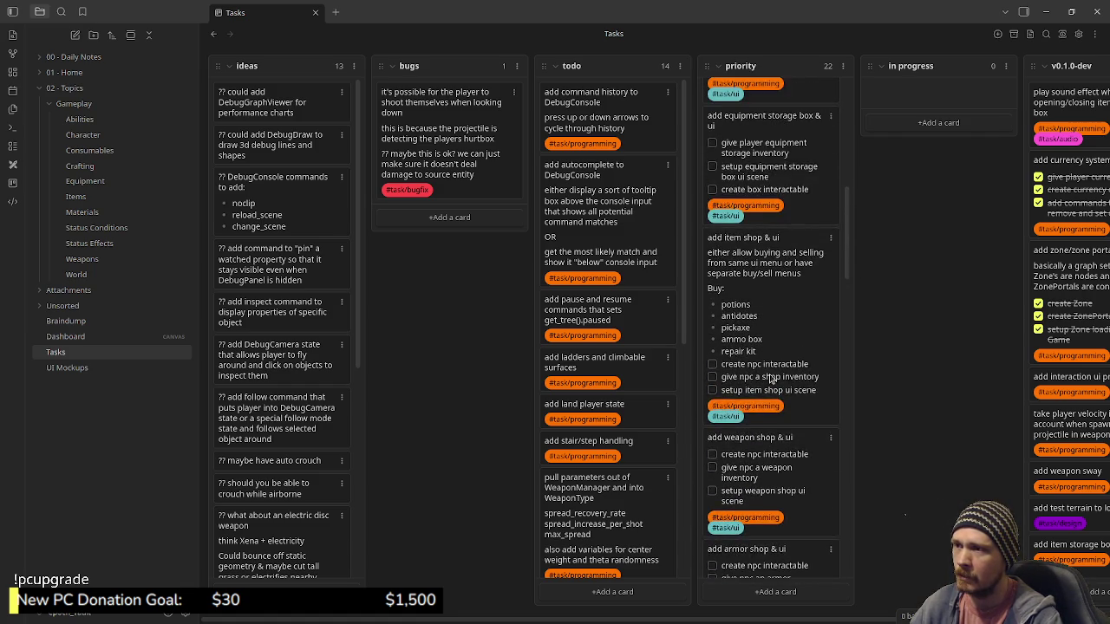
{"action": "scroll", "coordinate": [770, 379], "scroll_direction": "up", "scroll_amount": 10}
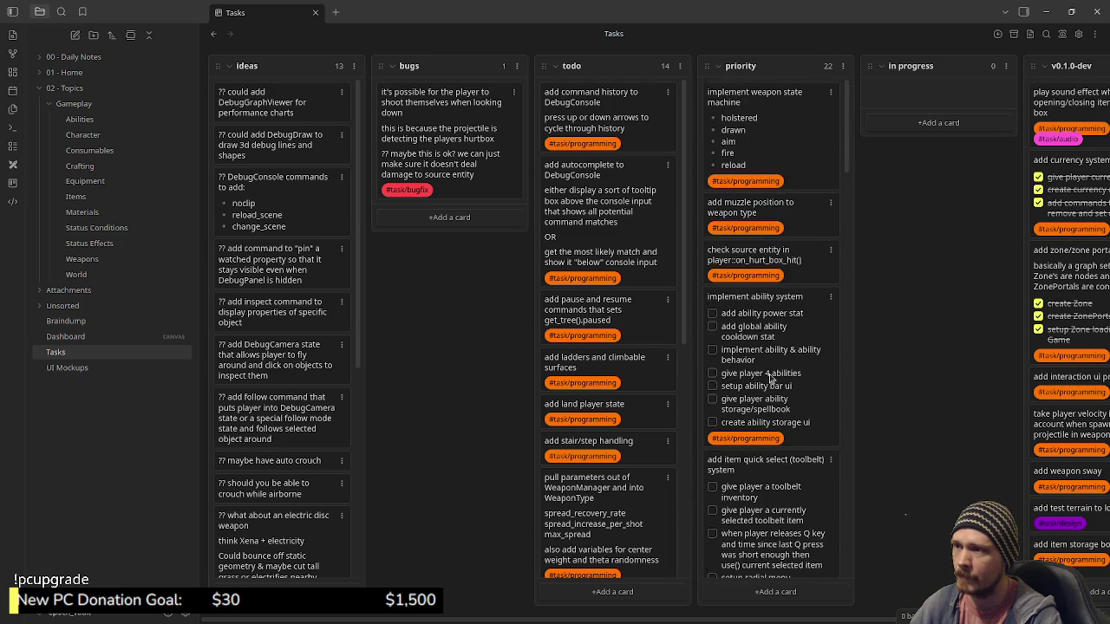
{"action": "scroll", "coordinate": [770, 379], "scroll_direction": "down", "scroll_amount": 15}
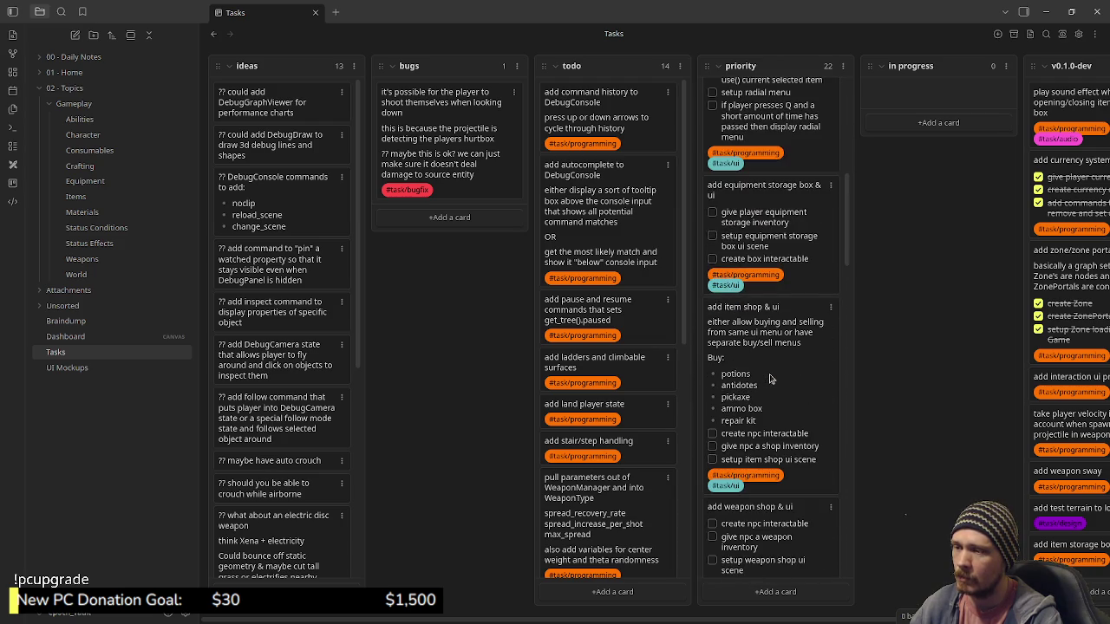
{"action": "scroll", "coordinate": [770, 379], "scroll_direction": "down", "scroll_amount": 5}
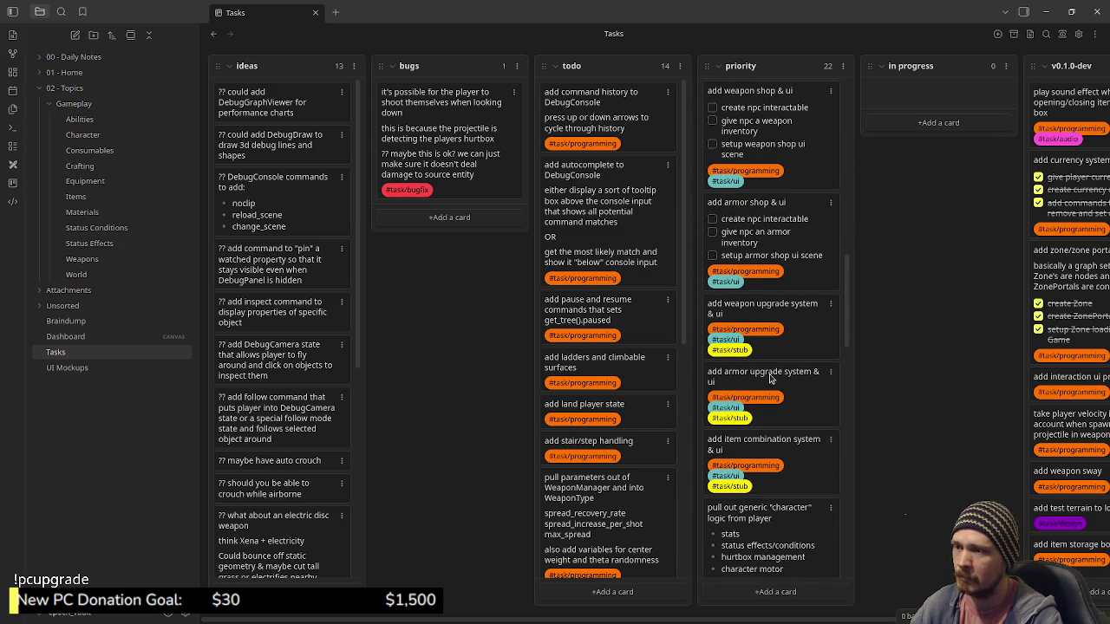
{"action": "scroll", "coordinate": [777, 371], "scroll_direction": "down", "scroll_amount": 5}
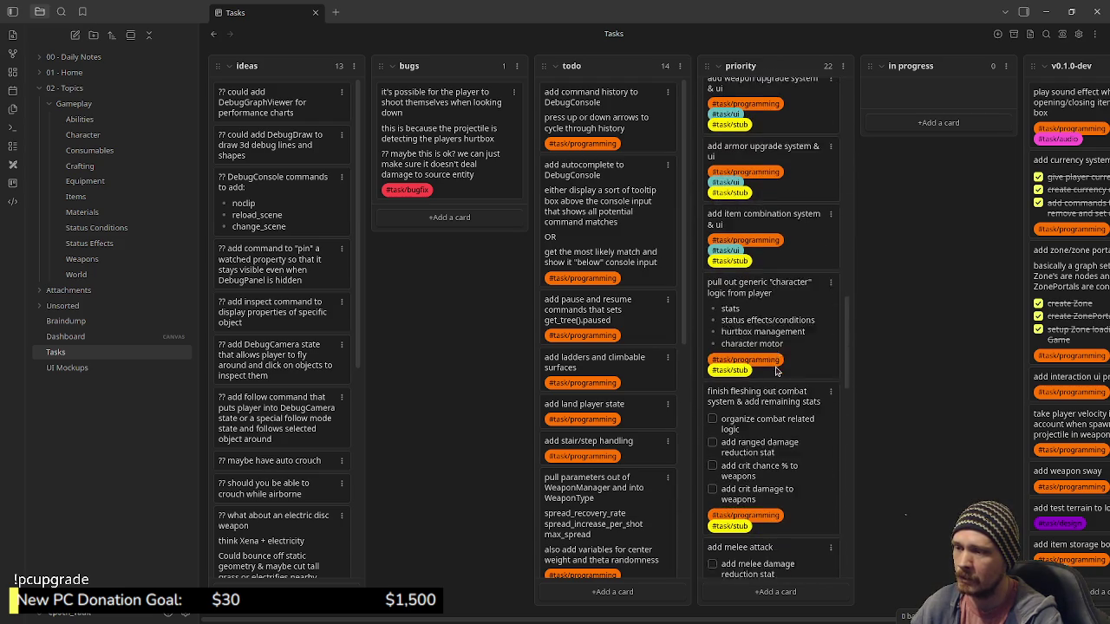
{"action": "scroll", "coordinate": [777, 372], "scroll_direction": "down", "scroll_amount": 4}
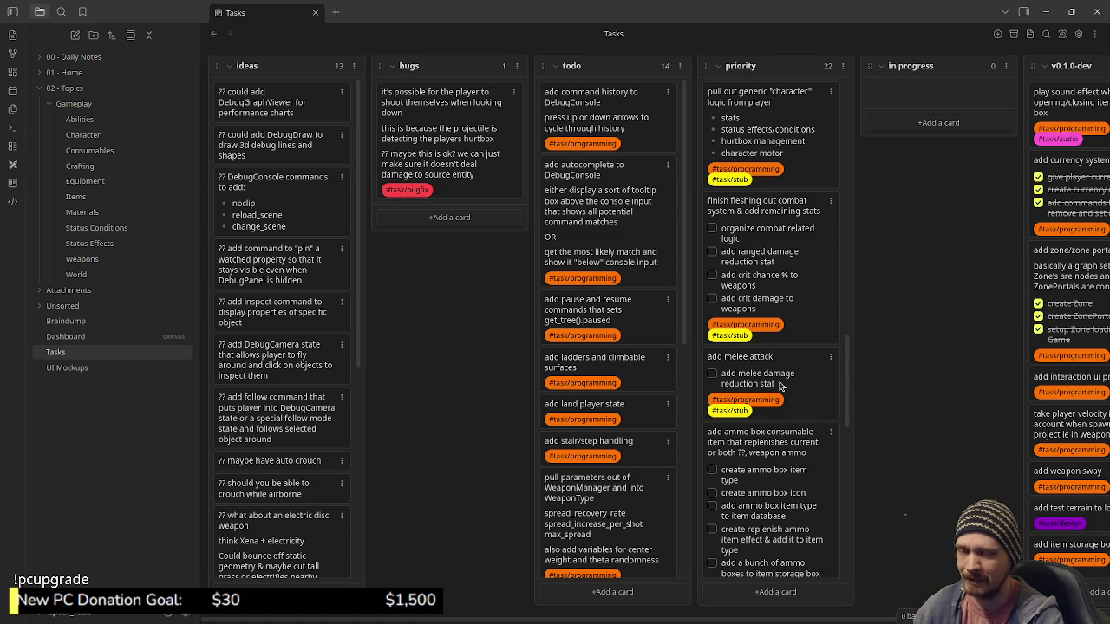
{"action": "scroll", "coordinate": [780, 386], "scroll_direction": "up", "scroll_amount": 3}
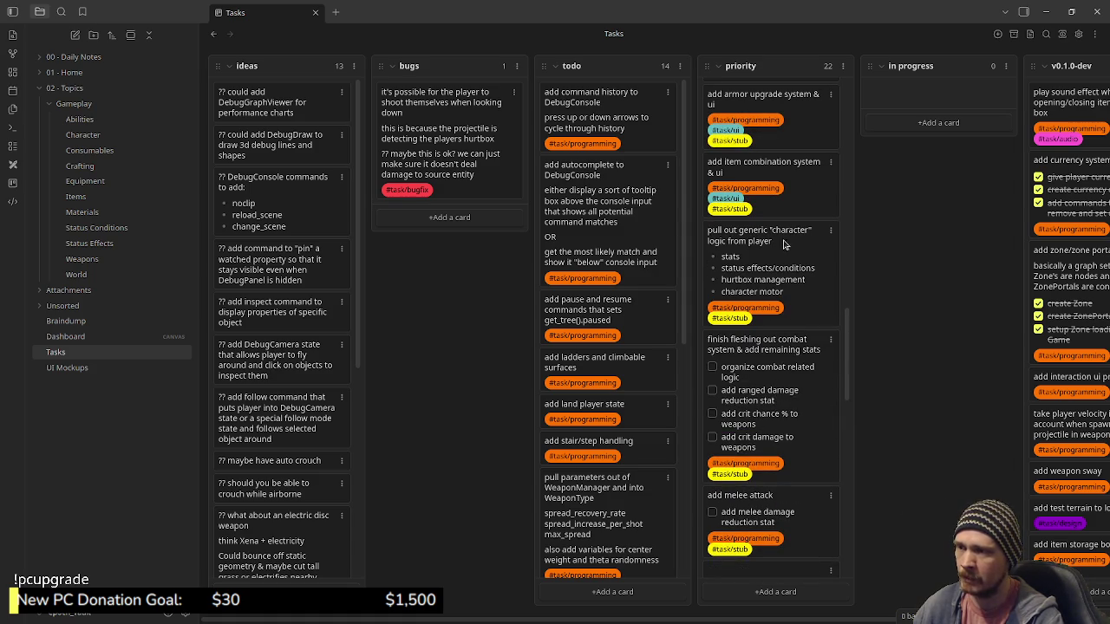
{"action": "scroll", "coordinate": [776, 340], "scroll_direction": "up", "scroll_amount": 2}
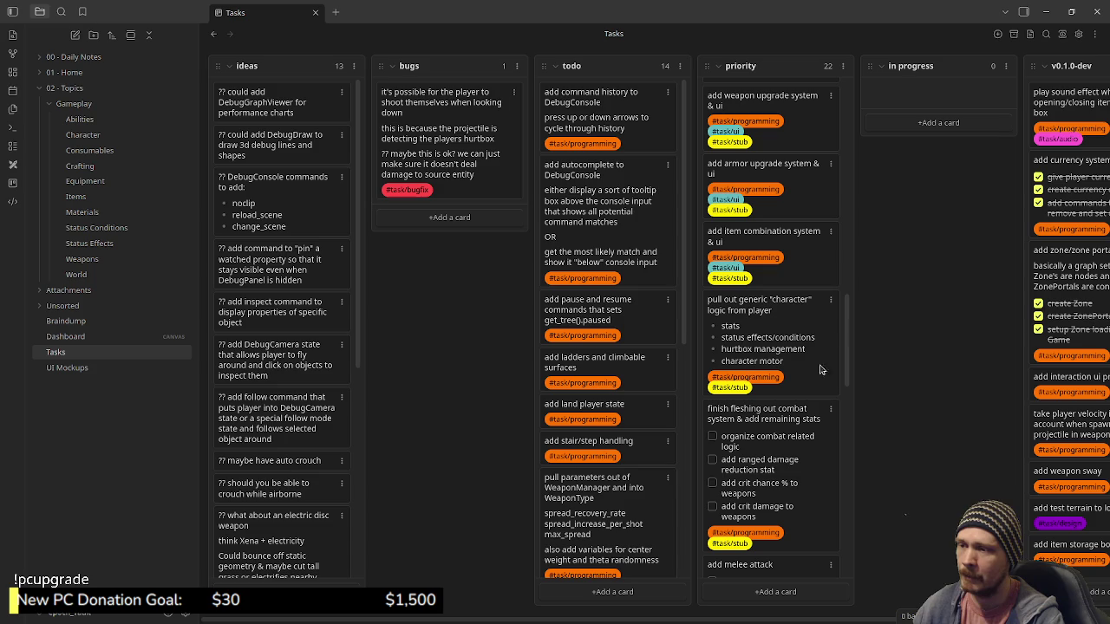
{"action": "scroll", "coordinate": [768, 364], "scroll_direction": "up", "scroll_amount": 6}
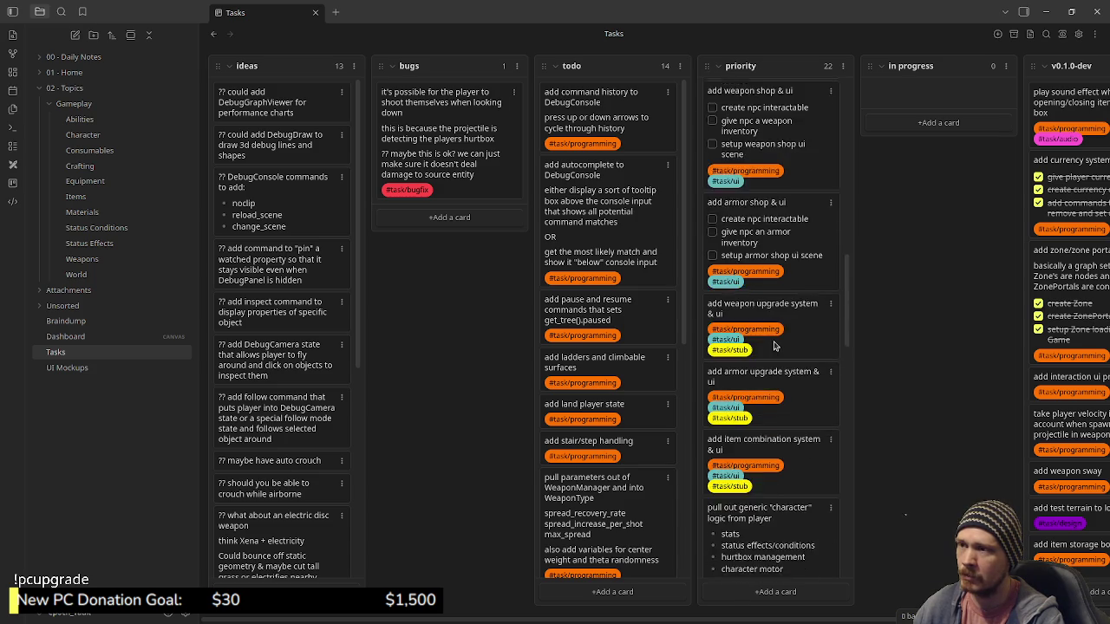
{"action": "scroll", "coordinate": [774, 346], "scroll_direction": "up", "scroll_amount": 2}
{"action": "scroll", "coordinate": [774, 345], "scroll_direction": "down", "scroll_amount": 6}
{"action": "scroll", "coordinate": [774, 347], "scroll_direction": "down", "scroll_amount": 10}
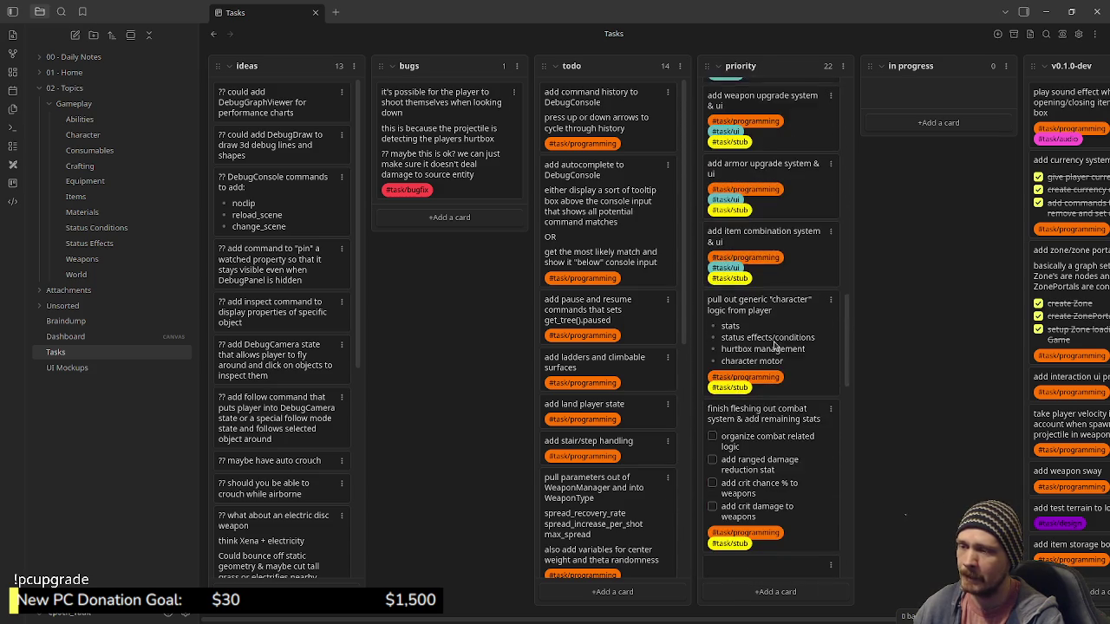
{"action": "scroll", "coordinate": [776, 360], "scroll_direction": "down", "scroll_amount": 1}
{"action": "scroll", "coordinate": [765, 260], "scroll_direction": "up", "scroll_amount": 4}
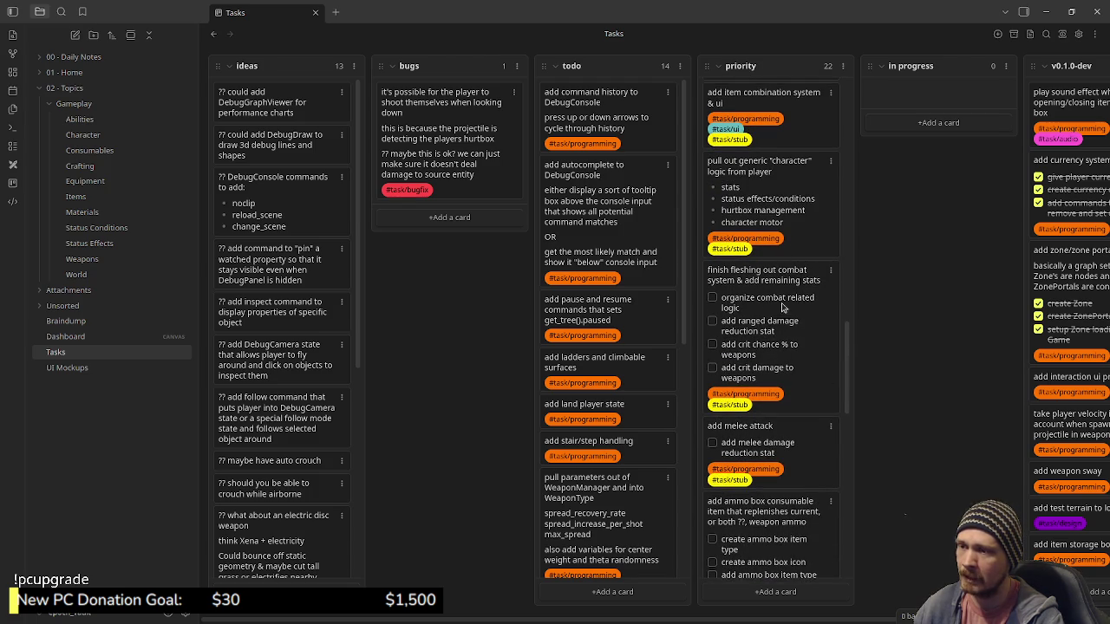
{"action": "scroll", "coordinate": [768, 353], "scroll_direction": "up", "scroll_amount": 4}
{"action": "scroll", "coordinate": [766, 351], "scroll_direction": "up", "scroll_amount": 1}
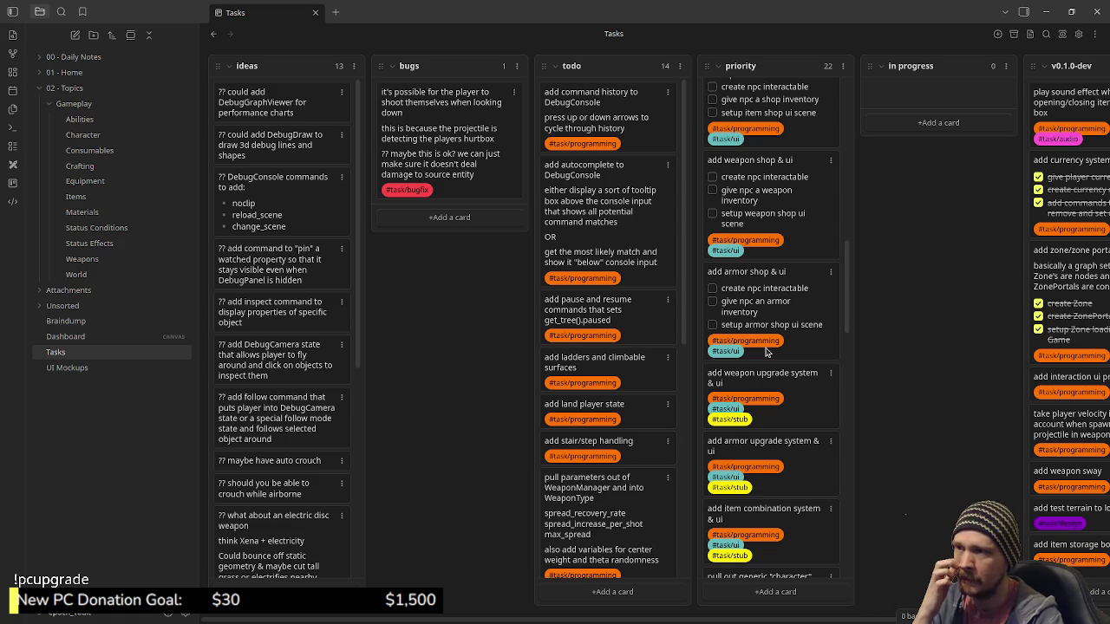
{"action": "scroll", "coordinate": [766, 351], "scroll_direction": "up", "scroll_amount": 1}
{"action": "scroll", "coordinate": [766, 352], "scroll_direction": "up", "scroll_amount": 4}
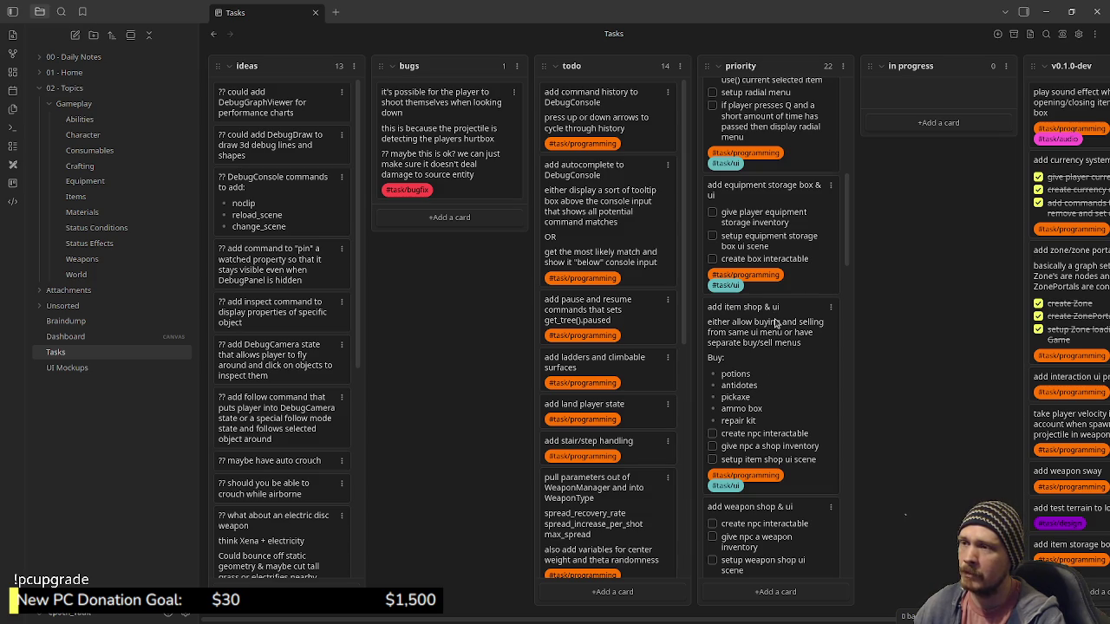
Step: Open the UI Mockups canvas and zoom into the HUD A layout
{"action": "left_click", "coordinate": [85, 371]}
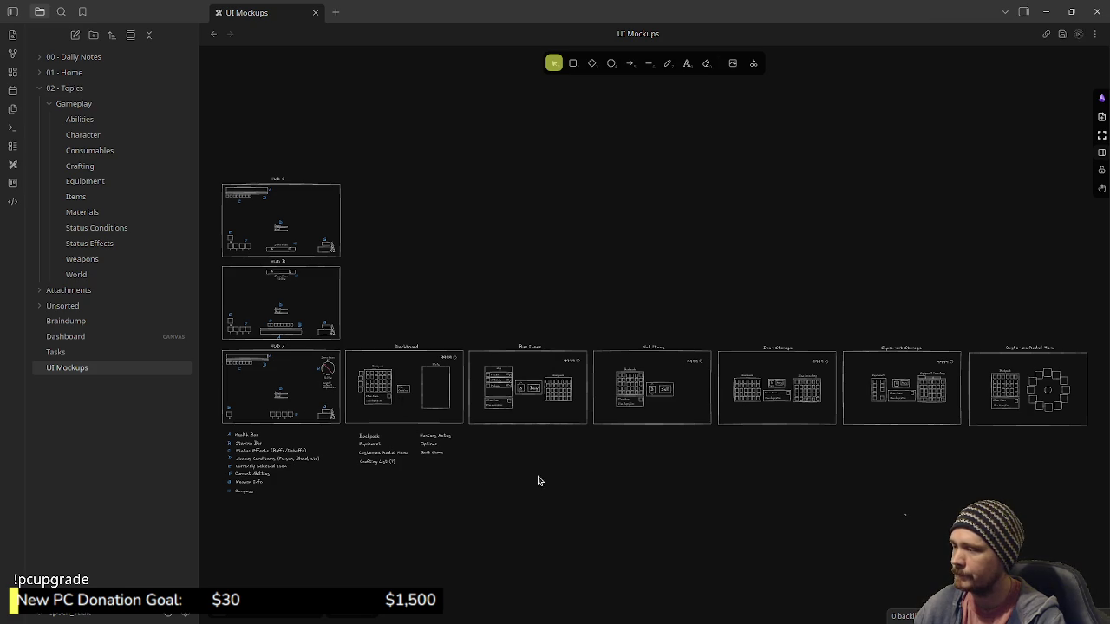
{"action": "scroll", "coordinate": [538, 481], "scroll_direction": "left", "scroll_amount": 3}
{"action": "scroll", "coordinate": [495, 380], "scroll_direction": "up", "scroll_amount": 5}
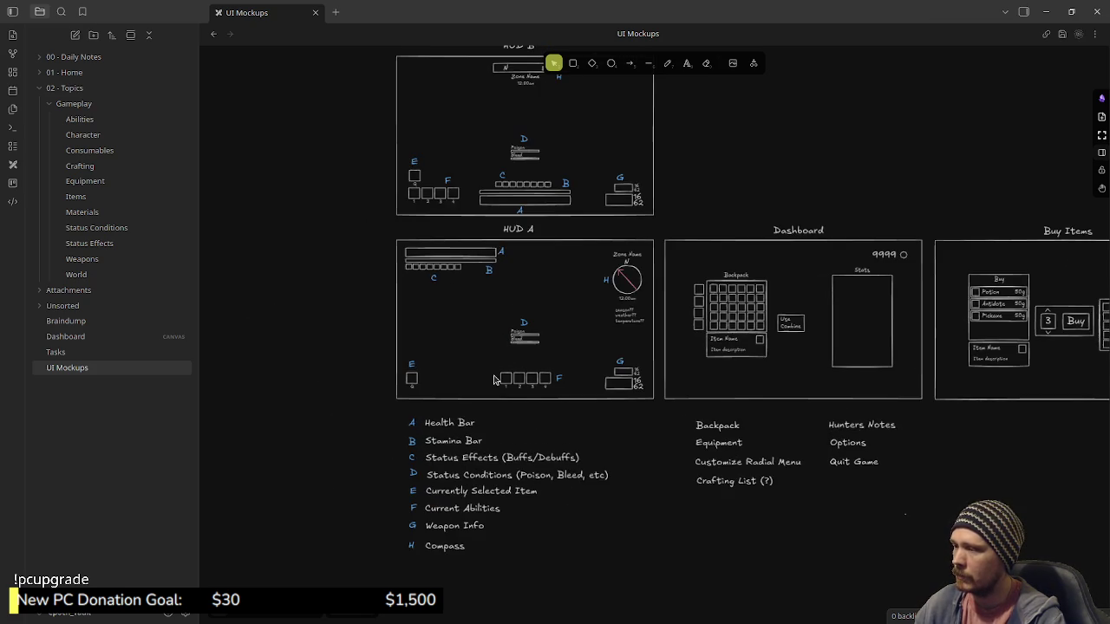
{"action": "scroll", "coordinate": [495, 380], "scroll_direction": "up", "scroll_amount": 3}
{"action": "scroll", "coordinate": [521, 381], "scroll_direction": "up", "scroll_amount": 1}
{"action": "scroll", "coordinate": [555, 383], "scroll_direction": "left", "scroll_amount": 3}
{"action": "scroll", "coordinate": [583, 382], "scroll_direction": "up", "scroll_amount": 2}
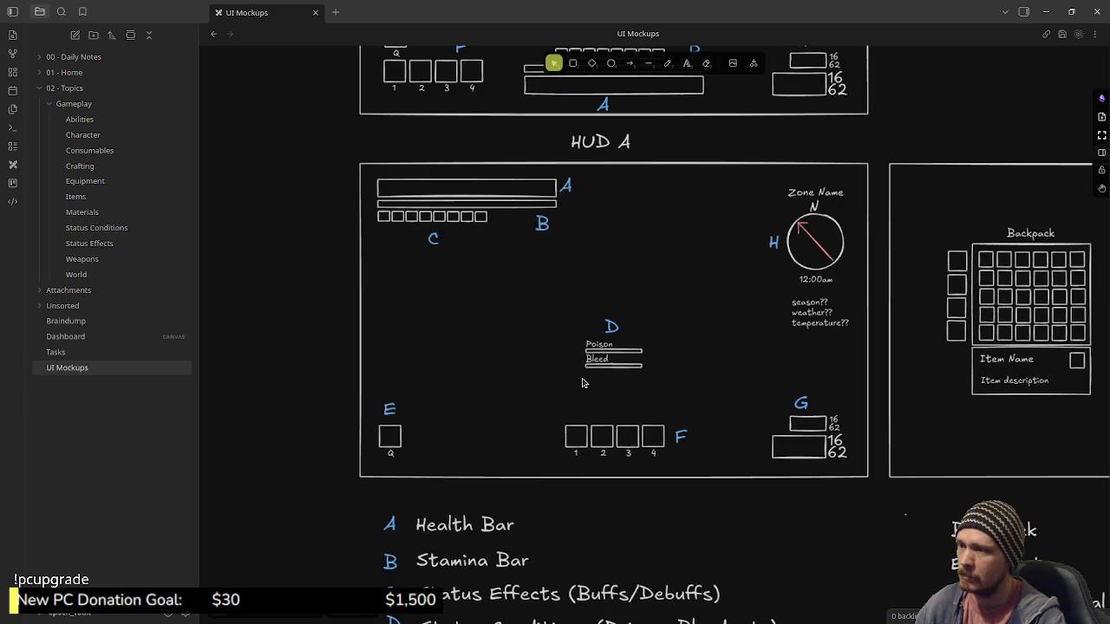
{"action": "scroll", "coordinate": [582, 383], "scroll_direction": "up", "scroll_amount": 2}
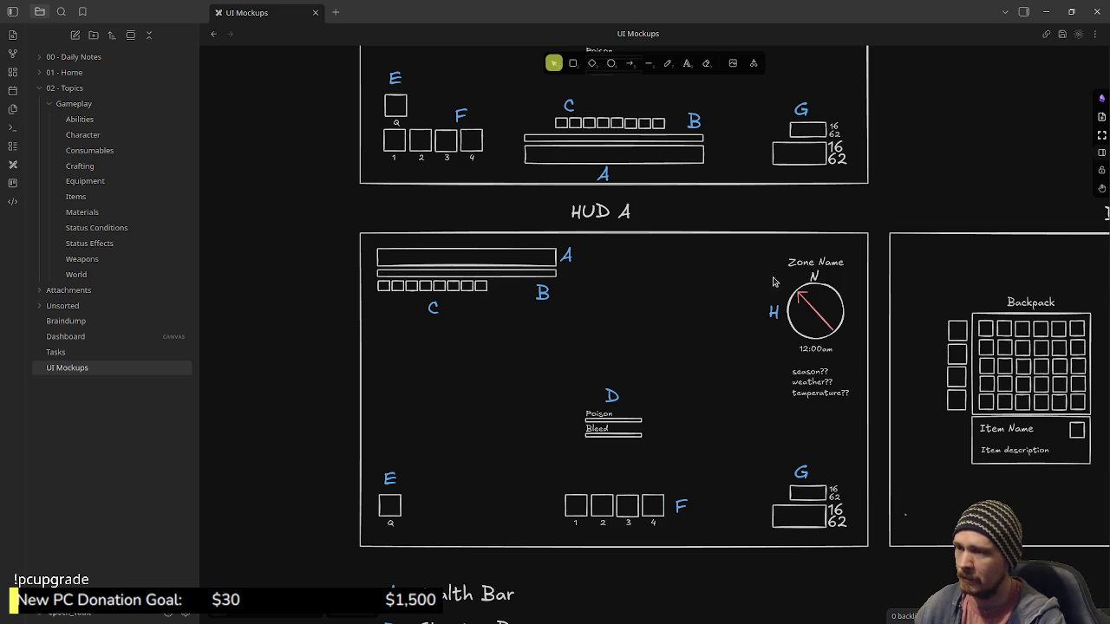
Step: Marquee-select the compass/Zone Name notes and then the season, weather, temperature note, deselecting each
{"action": "left_click_drag", "start_coordinate": [752, 239], "coordinate": [867, 416]}
{"action": "left_click", "coordinate": [722, 407]}
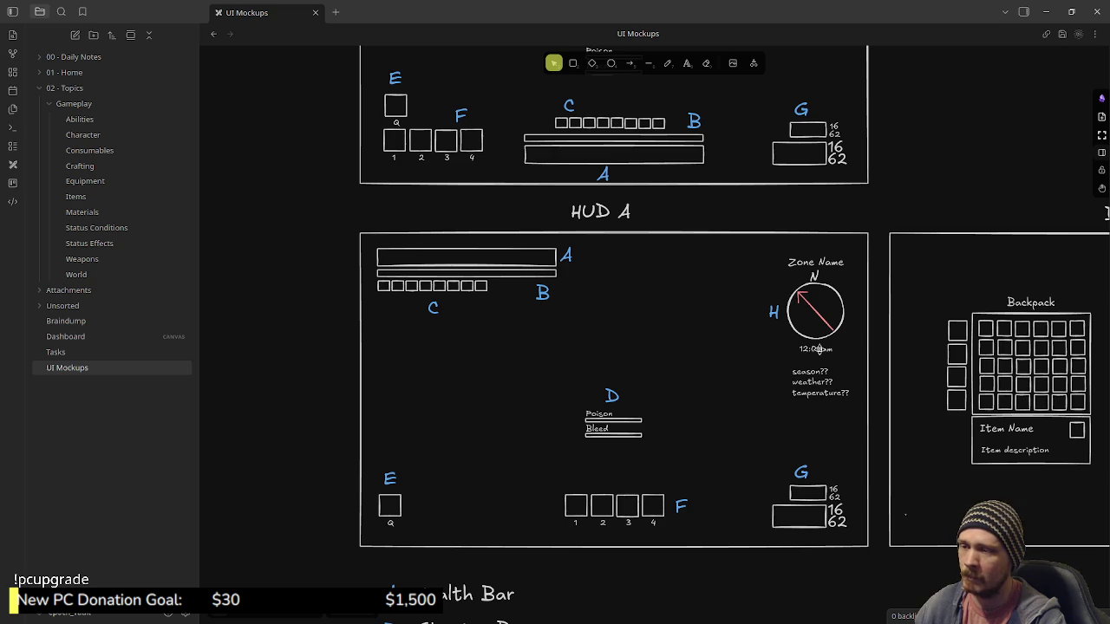
{"action": "left_click_drag", "start_coordinate": [763, 358], "coordinate": [857, 431]}
{"action": "left_click", "coordinate": [740, 399]}
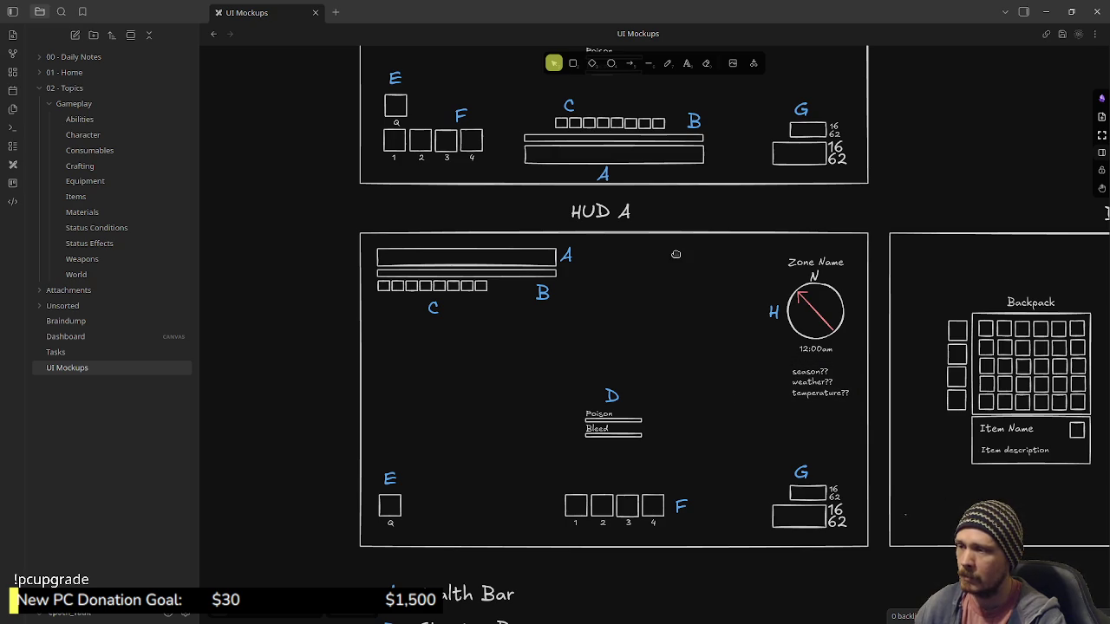
{"action": "scroll", "coordinate": [688, 471], "scroll_direction": "up", "scroll_amount": 5}
{"action": "scroll", "coordinate": [702, 491], "scroll_direction": "up", "scroll_amount": 2}
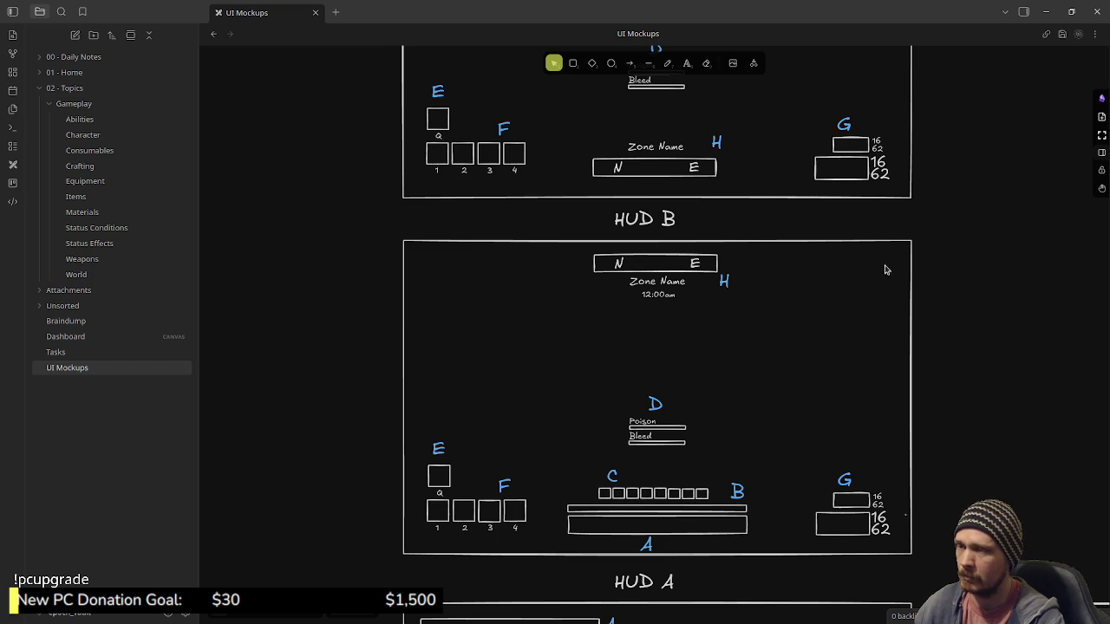
Step: Pan the canvas and marquee-select the Zone Name / N–E compass group in HUD C
{"action": "mouse_move", "coordinate": [943, 454]}
{"action": "left_mouse_down"}
{"action": "mouse_move", "coordinate": [962, 493]}
{"action": "mouse_move", "coordinate": [974, 488]}
{"action": "mouse_move", "coordinate": [968, 457]}
{"action": "left_mouse_up"}
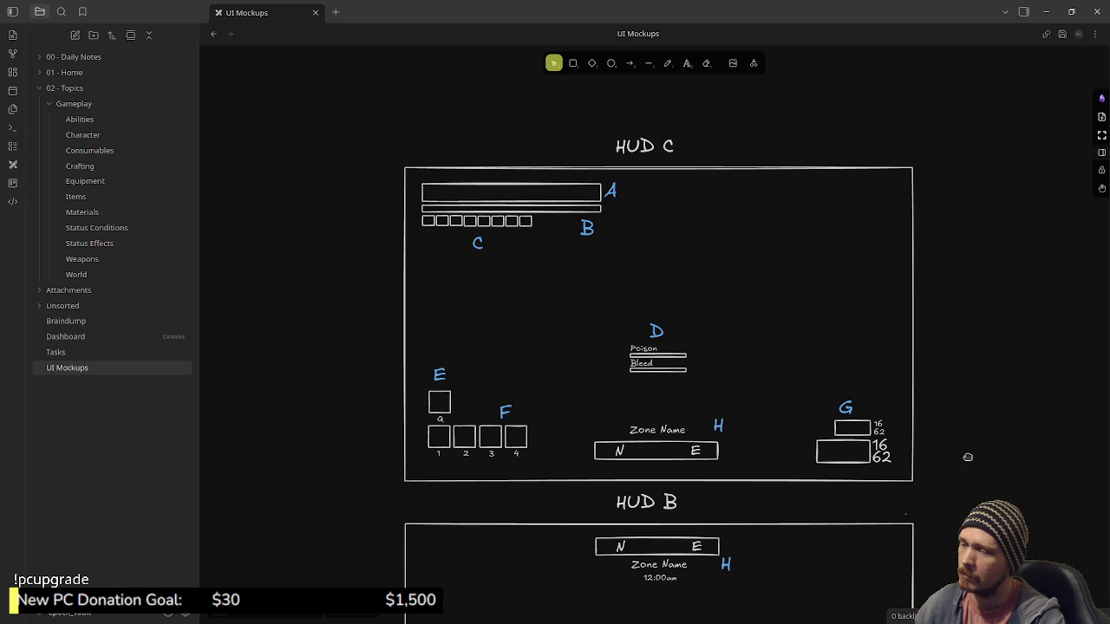
{"action": "left_click_drag", "start_coordinate": [582, 406], "coordinate": [744, 475]}
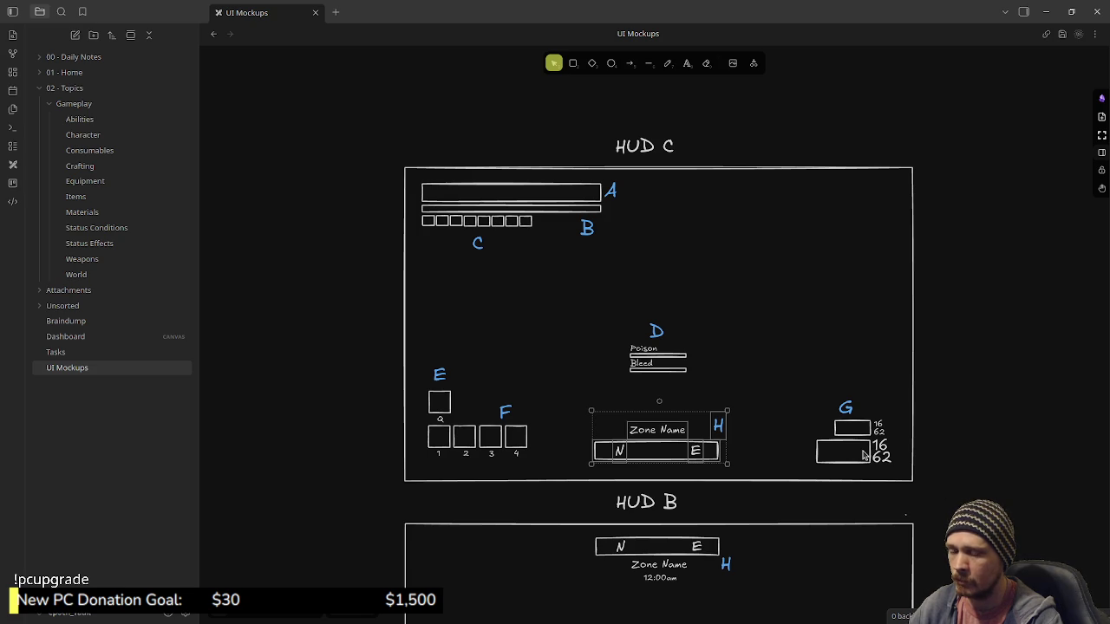
Step: Deselect and reselect the Zone Name group to inspect it
{"action": "scroll", "coordinate": [864, 456], "scroll_direction": "down", "scroll_amount": 1}
{"action": "scroll", "coordinate": [864, 456], "scroll_direction": "up", "scroll_amount": 1}
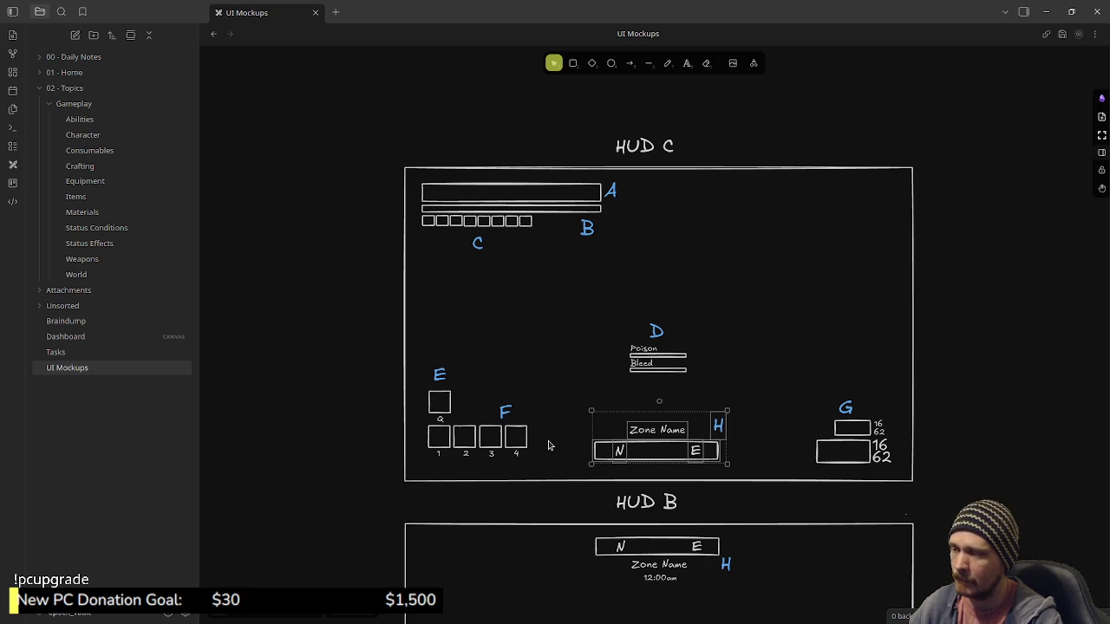
{"action": "left_click", "coordinate": [574, 391]}
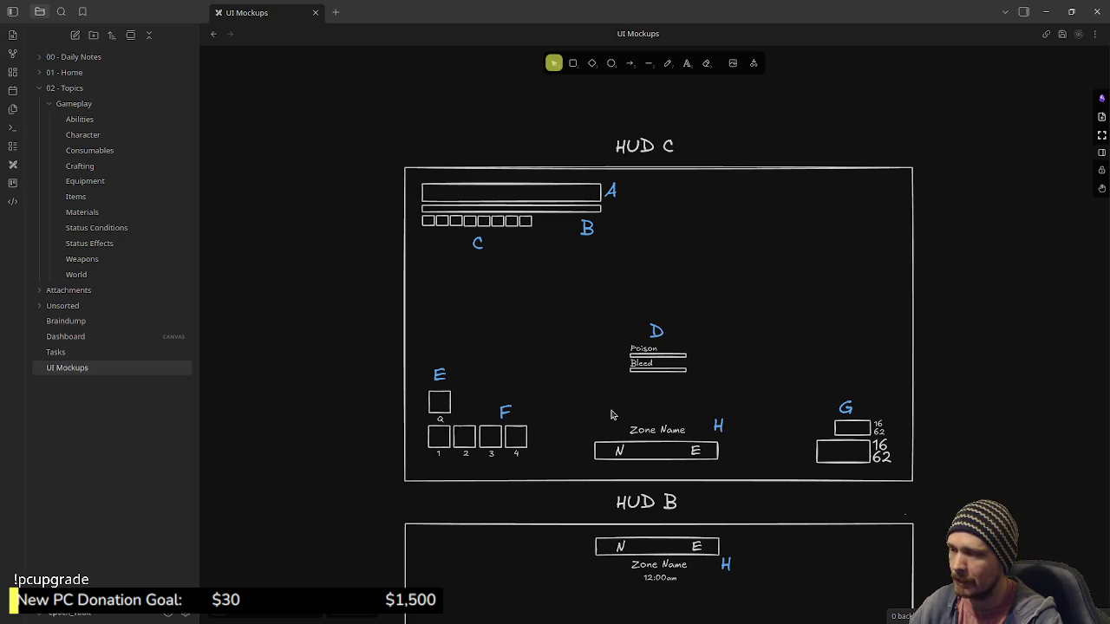
{"action": "left_click", "coordinate": [584, 400]}
{"action": "left_click", "coordinate": [775, 345]}
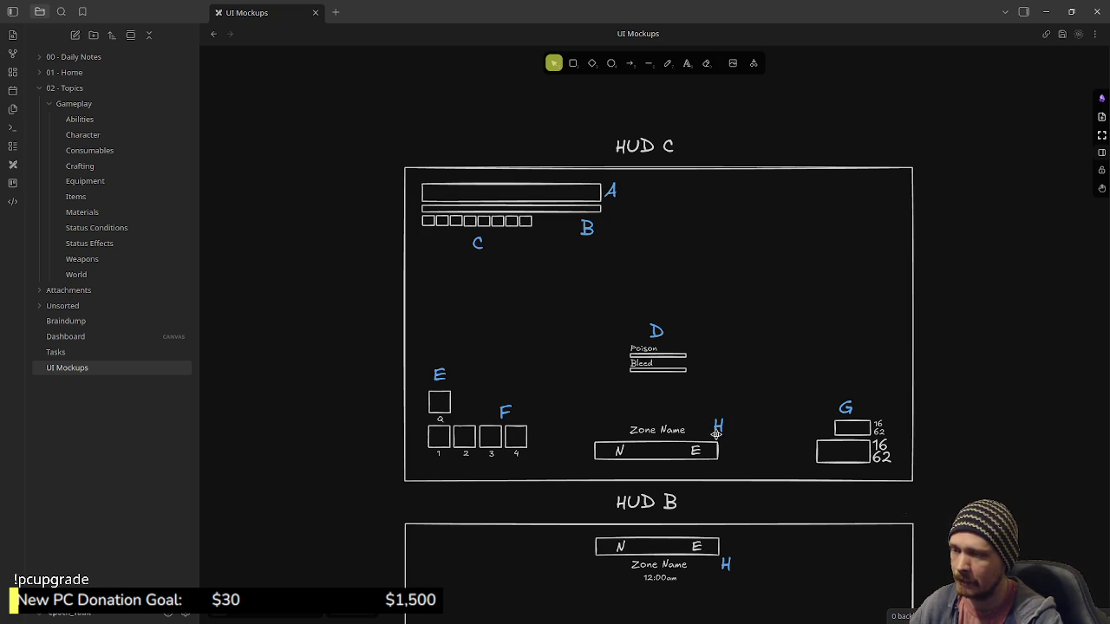
Step: Pan down the canvas past HUD C and HUD B until HUD A and the Backpack mockup are in view
{"action": "scroll", "coordinate": [808, 445], "scroll_direction": "down", "scroll_amount": 3}
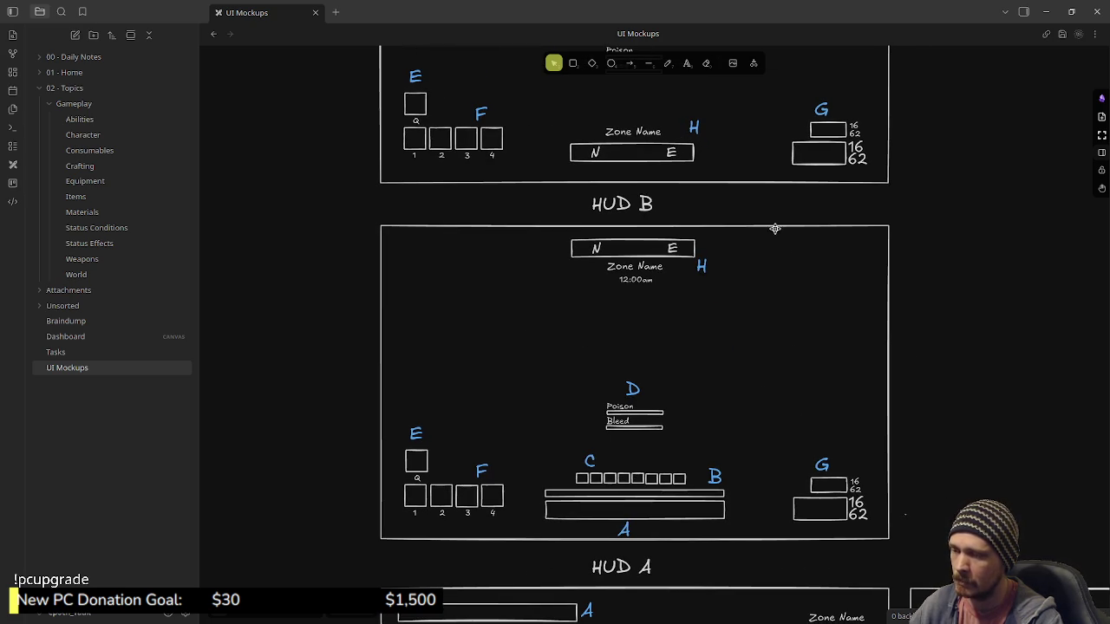
{"action": "scroll", "coordinate": [780, 429], "scroll_direction": "up", "scroll_amount": 1}
{"action": "mouse_move", "coordinate": [820, 351]}
{"action": "left_mouse_down"}
{"action": "mouse_move", "coordinate": [815, 307]}
{"action": "mouse_move", "coordinate": [838, 543]}
{"action": "mouse_move", "coordinate": [814, 554]}
{"action": "left_mouse_up"}
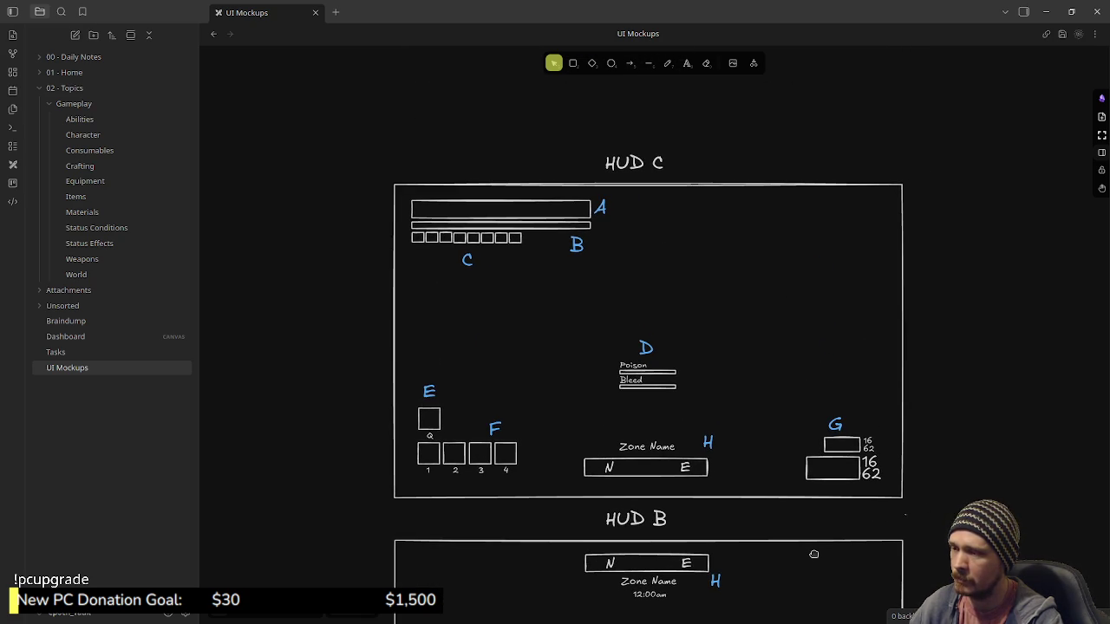
{"action": "scroll", "coordinate": [813, 554], "scroll_direction": "down", "scroll_amount": 4}
{"action": "mouse_move", "coordinate": [763, 469]}
{"action": "left_mouse_down"}
{"action": "mouse_move", "coordinate": [761, 412]}
{"action": "mouse_move", "coordinate": [776, 496]}
{"action": "left_mouse_up"}
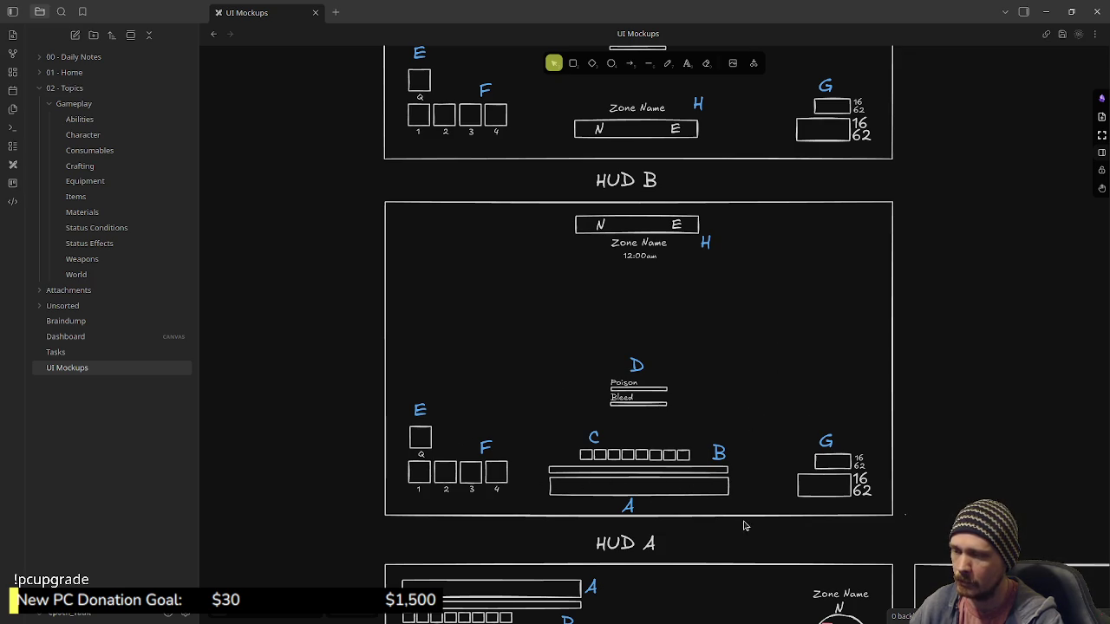
{"action": "scroll", "coordinate": [720, 361], "scroll_direction": "up", "scroll_amount": 1}
{"action": "mouse_move", "coordinate": [720, 361]}
{"action": "left_mouse_down"}
{"action": "mouse_move", "coordinate": [711, 540]}
{"action": "mouse_move", "coordinate": [716, 214]}
{"action": "left_mouse_up"}
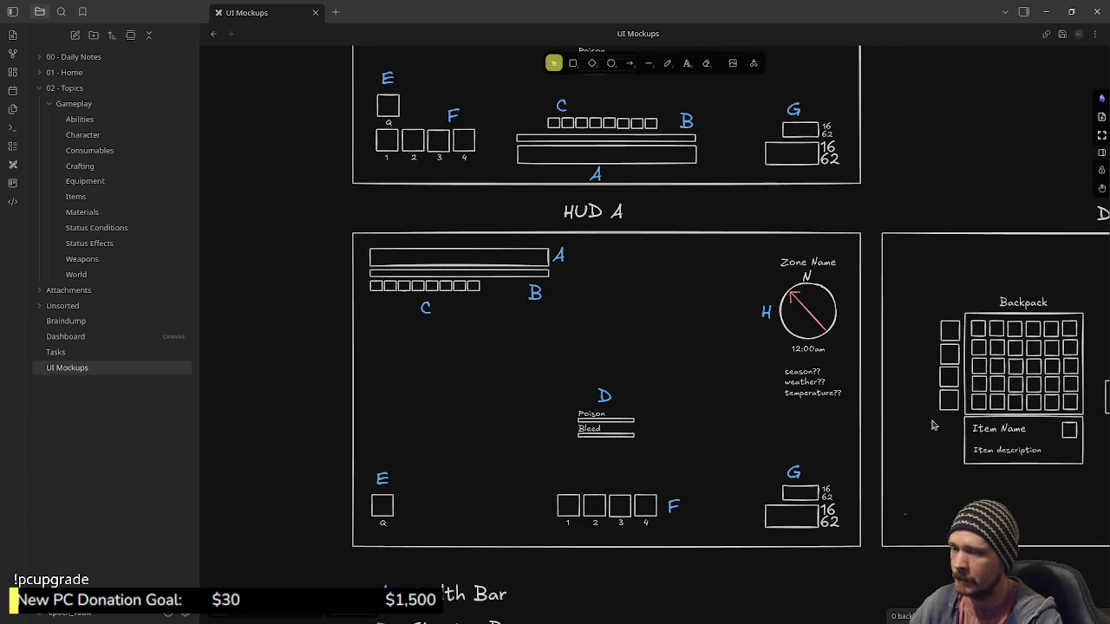
Step: Pan the canvas past the Dashboard and Buy Items mockups to reveal Sell Items
{"action": "left_click_drag", "start_coordinate": [934, 425], "coordinate": [636, 352]}
{"action": "mouse_move", "coordinate": [906, 372]}
{"action": "left_mouse_down"}
{"action": "mouse_move", "coordinate": [704, 347]}
{"action": "mouse_move", "coordinate": [678, 383]}
{"action": "left_mouse_up"}
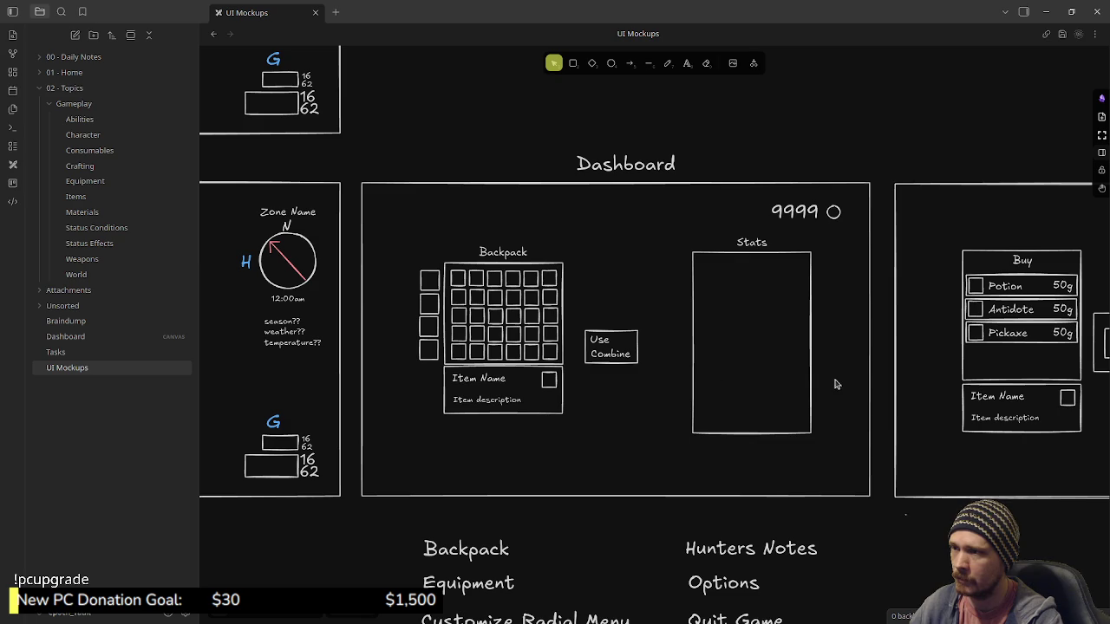
{"action": "mouse_move", "coordinate": [855, 366]}
{"action": "left_mouse_down"}
{"action": "mouse_move", "coordinate": [701, 385]}
{"action": "mouse_move", "coordinate": [260, 398]}
{"action": "left_mouse_up"}
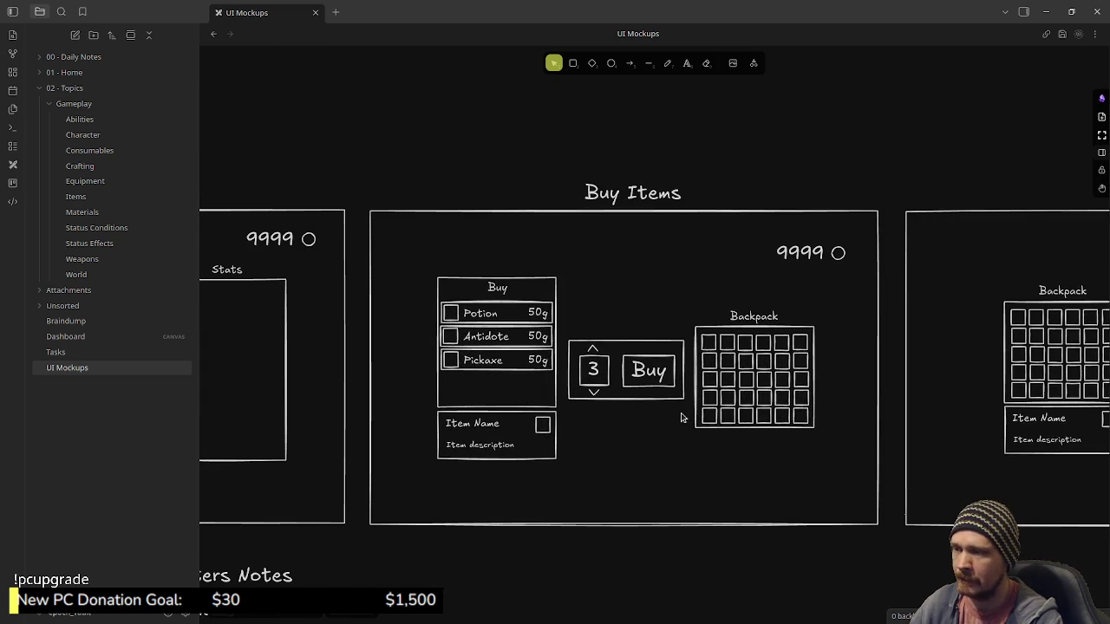
{"action": "mouse_move", "coordinate": [830, 371]}
{"action": "left_mouse_down"}
{"action": "mouse_move", "coordinate": [547, 360]}
{"action": "mouse_move", "coordinate": [830, 359]}
{"action": "left_mouse_up"}
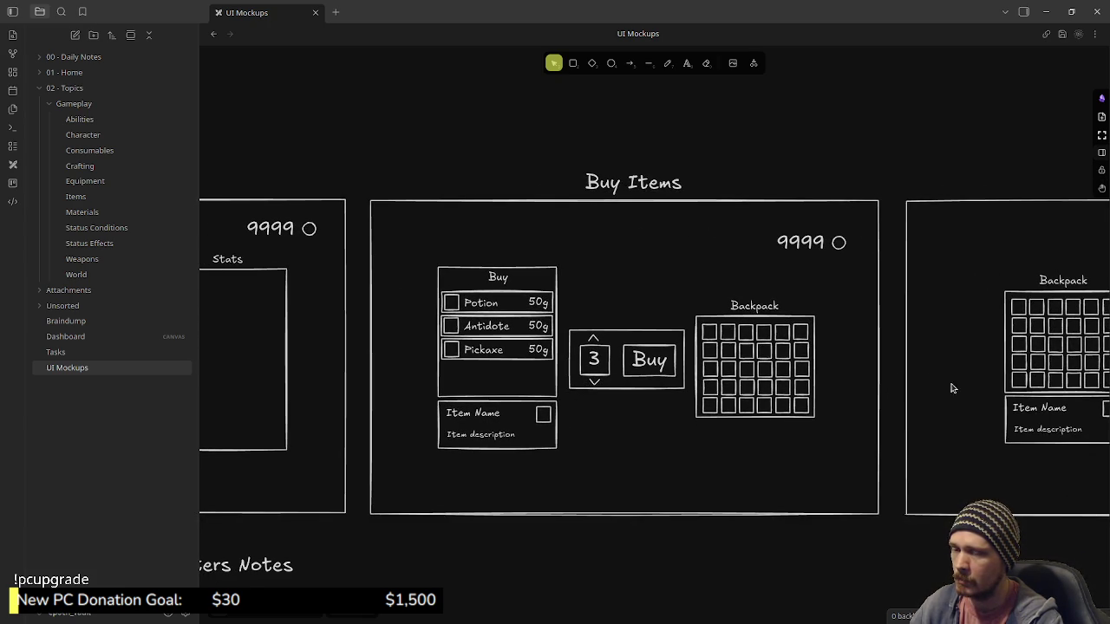
Step: Move to Item Storage, select its quantity and Move group, then pan back to Sell Items
{"action": "left_click_drag", "start_coordinate": [951, 387], "coordinate": [517, 365]}
{"action": "left_click_drag", "start_coordinate": [1060, 356], "coordinate": [366, 356]}
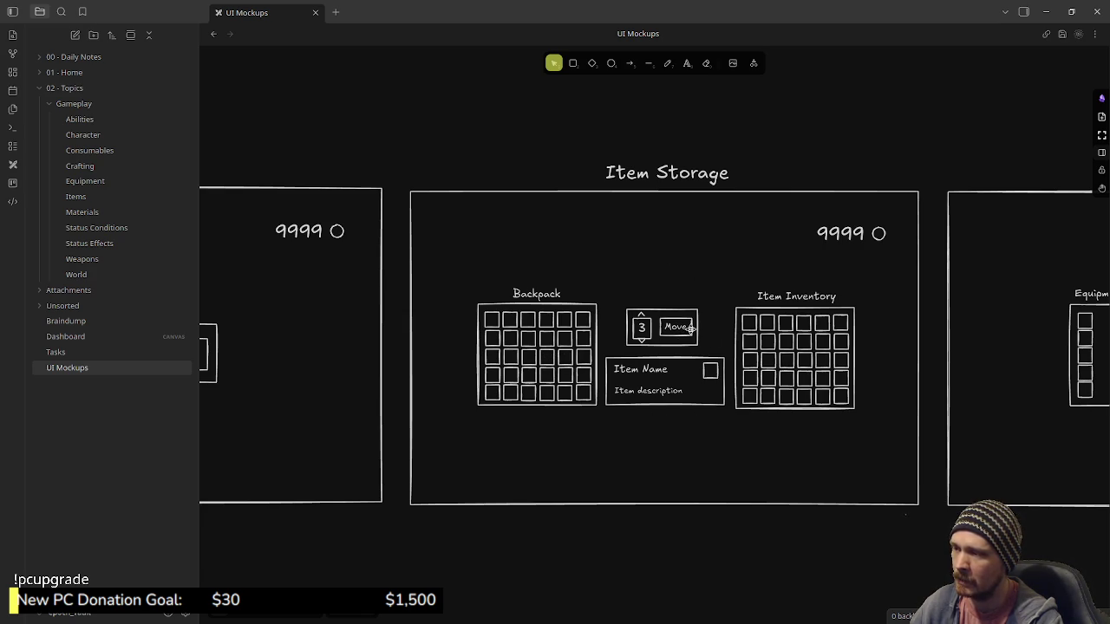
{"action": "left_click", "coordinate": [661, 338]}
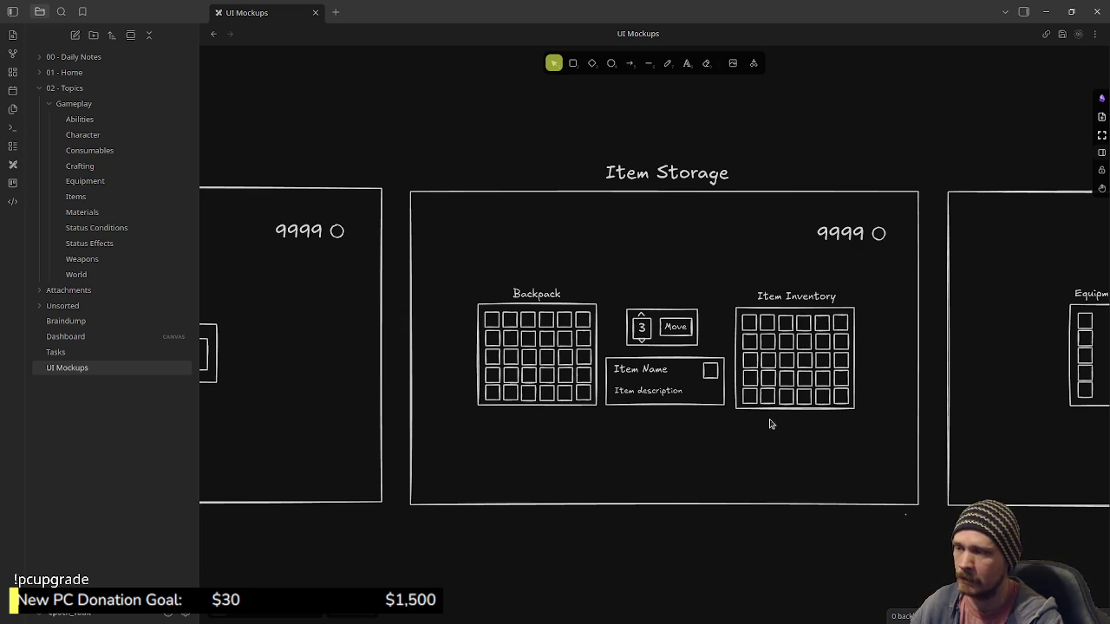
{"action": "left_click_drag", "start_coordinate": [567, 448], "coordinate": [883, 424]}
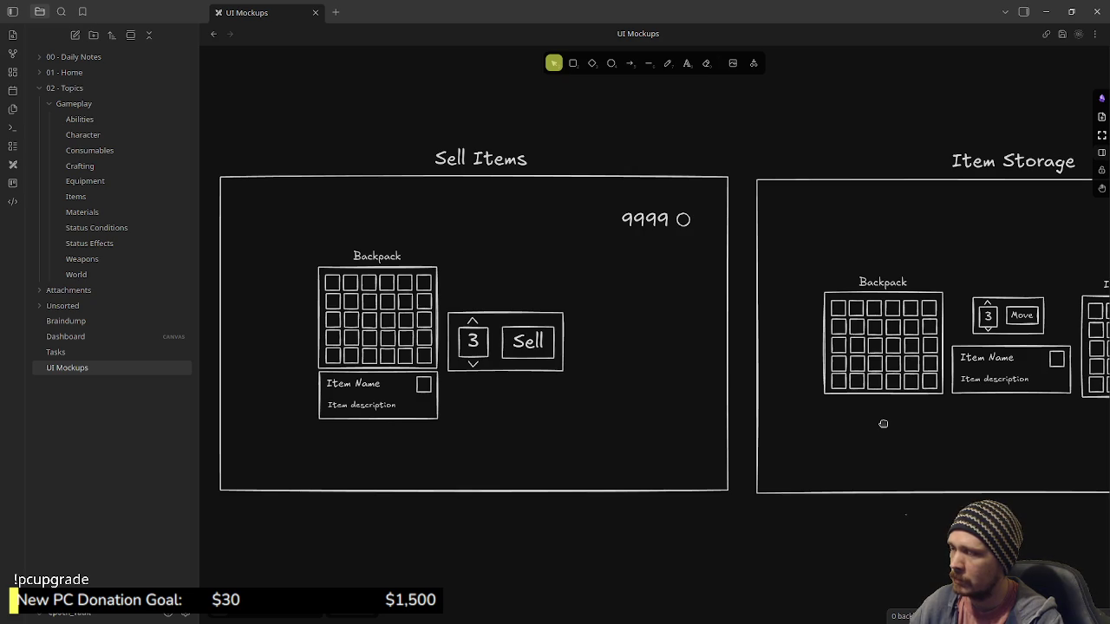
Step: Re-centre the Buy Items mockup, box-select its Buy panel, then clear the selection
{"action": "mouse_move", "coordinate": [503, 431]}
{"action": "left_mouse_down"}
{"action": "mouse_move", "coordinate": [901, 431]}
{"action": "mouse_move", "coordinate": [673, 423]}
{"action": "left_mouse_up"}
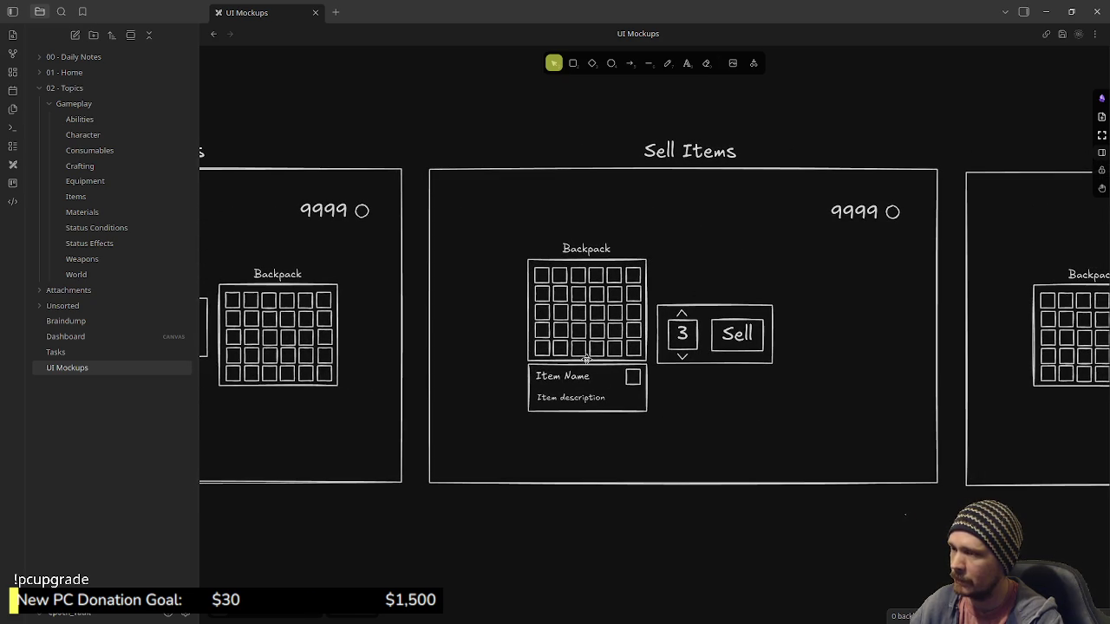
{"action": "left_click_drag", "start_coordinate": [620, 449], "coordinate": [913, 420]}
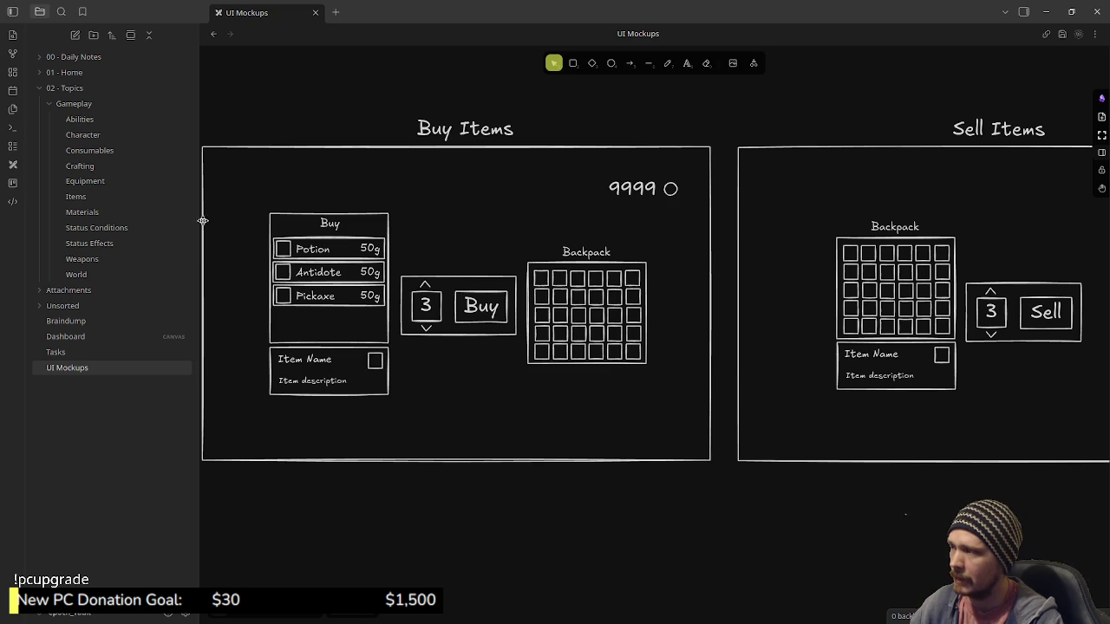
{"action": "left_click_drag", "start_coordinate": [245, 198], "coordinate": [399, 427]}
{"action": "left_click", "coordinate": [636, 437]}
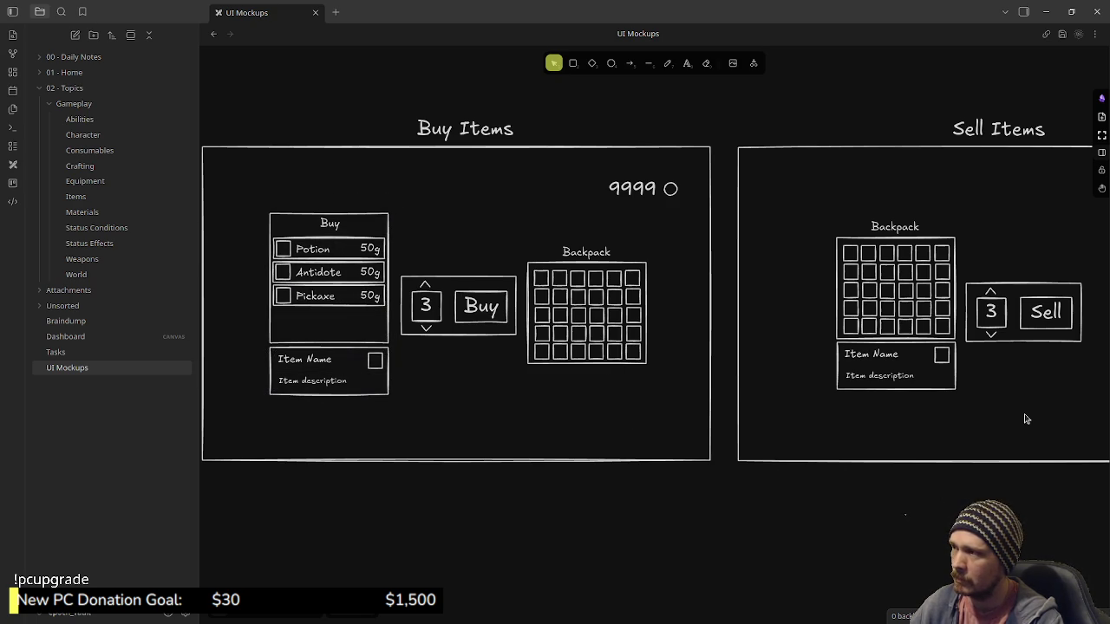
Step: Pan left past Sell Items and Item Storage to centre the Equipment Storage mockup
{"action": "left_click_drag", "start_coordinate": [910, 418], "coordinate": [626, 425]}
{"action": "left_click_drag", "start_coordinate": [853, 411], "coordinate": [541, 422]}
{"action": "left_click_drag", "start_coordinate": [736, 422], "coordinate": [395, 423]}
{"action": "left_click_drag", "start_coordinate": [697, 402], "coordinate": [460, 416]}
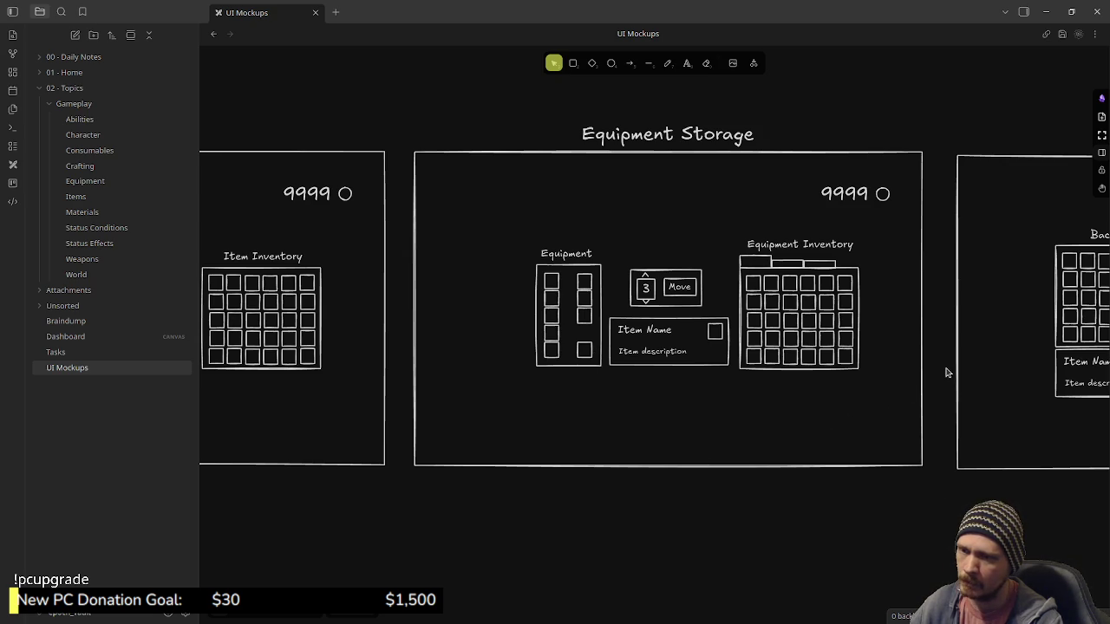
Step: Pan past Equipment Storage to the Customize Radial Menu mockup, then switch to the Tasks note
{"action": "left_click_drag", "start_coordinate": [940, 365], "coordinate": [884, 387]}
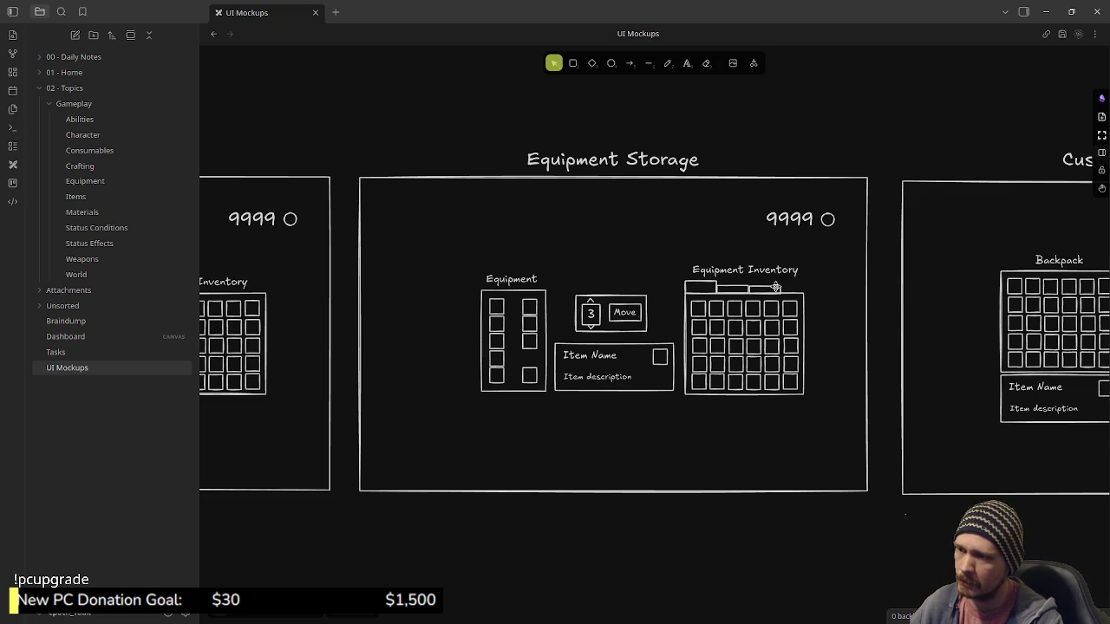
{"action": "left_click_drag", "start_coordinate": [885, 347], "coordinate": [413, 338]}
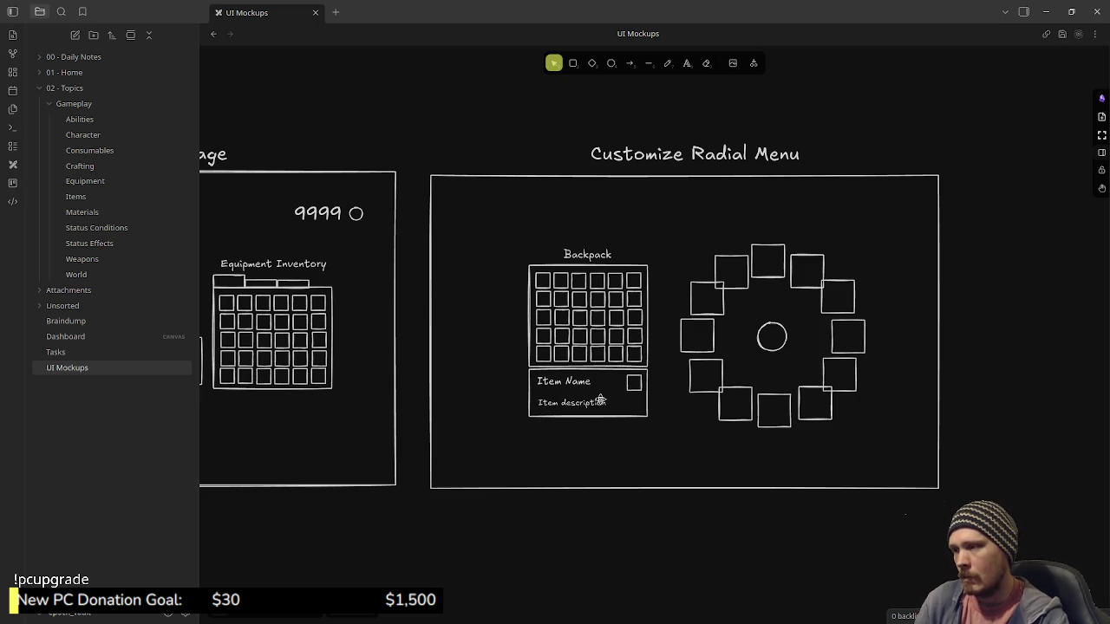
{"action": "left_click", "coordinate": [76, 353]}
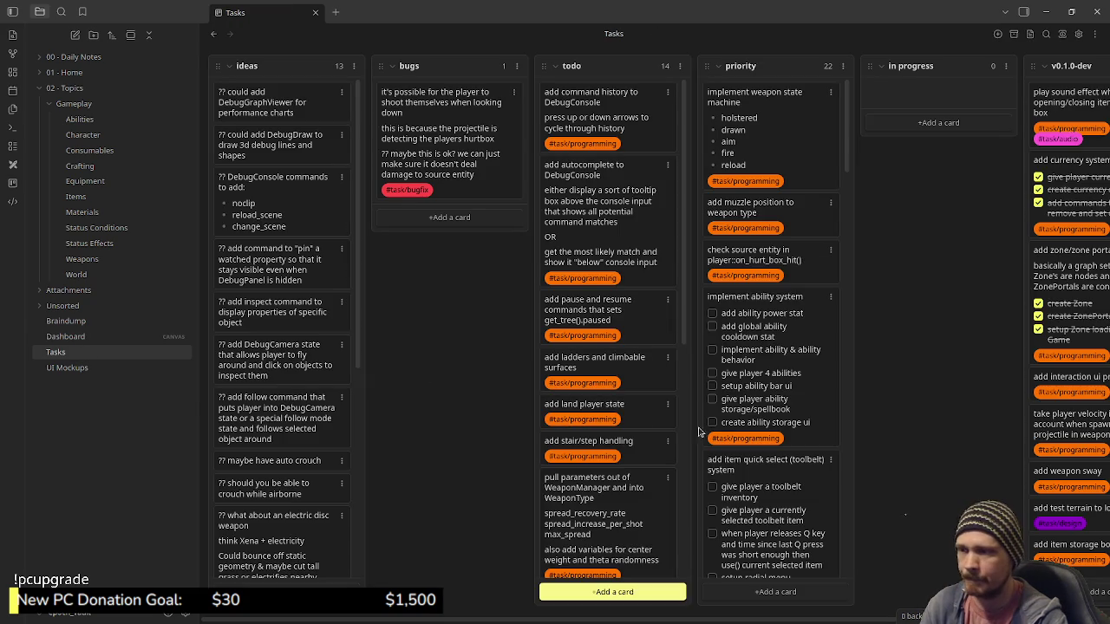
{"action": "scroll", "coordinate": [784, 339], "scroll_direction": "down", "scroll_amount": 3}
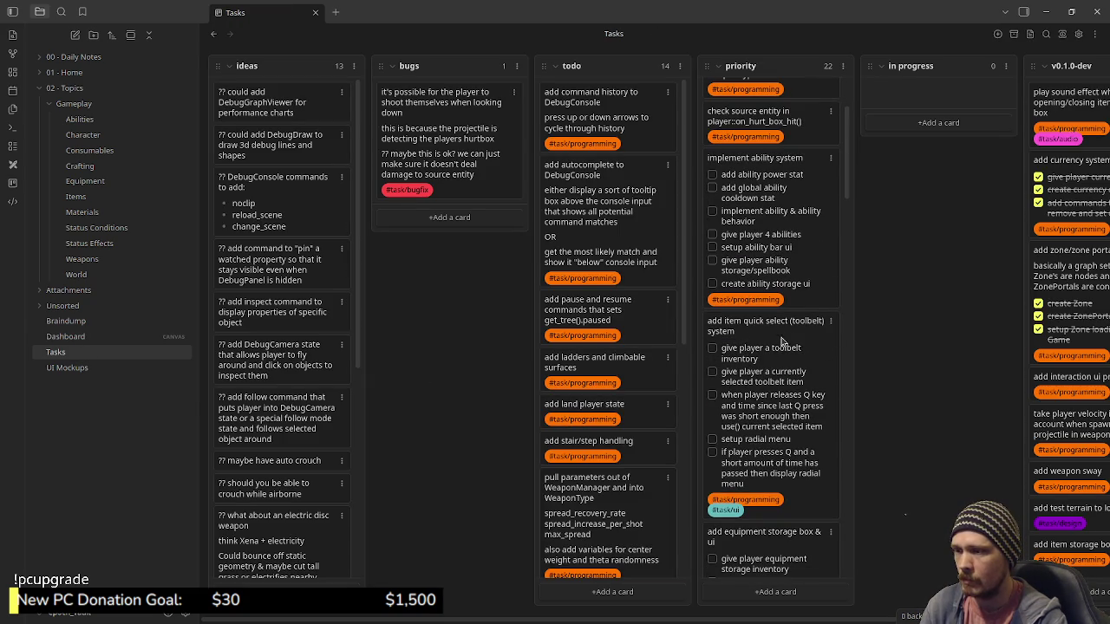
{"action": "scroll", "coordinate": [761, 491], "scroll_direction": "down", "scroll_amount": 4}
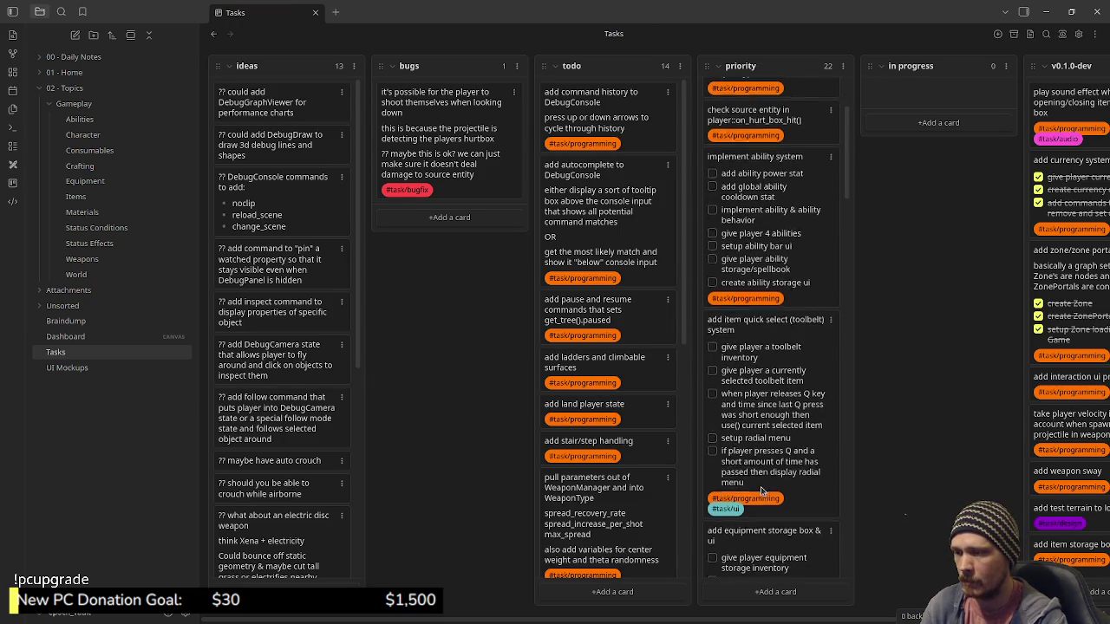
{"action": "scroll", "coordinate": [761, 492], "scroll_direction": "down", "scroll_amount": 2}
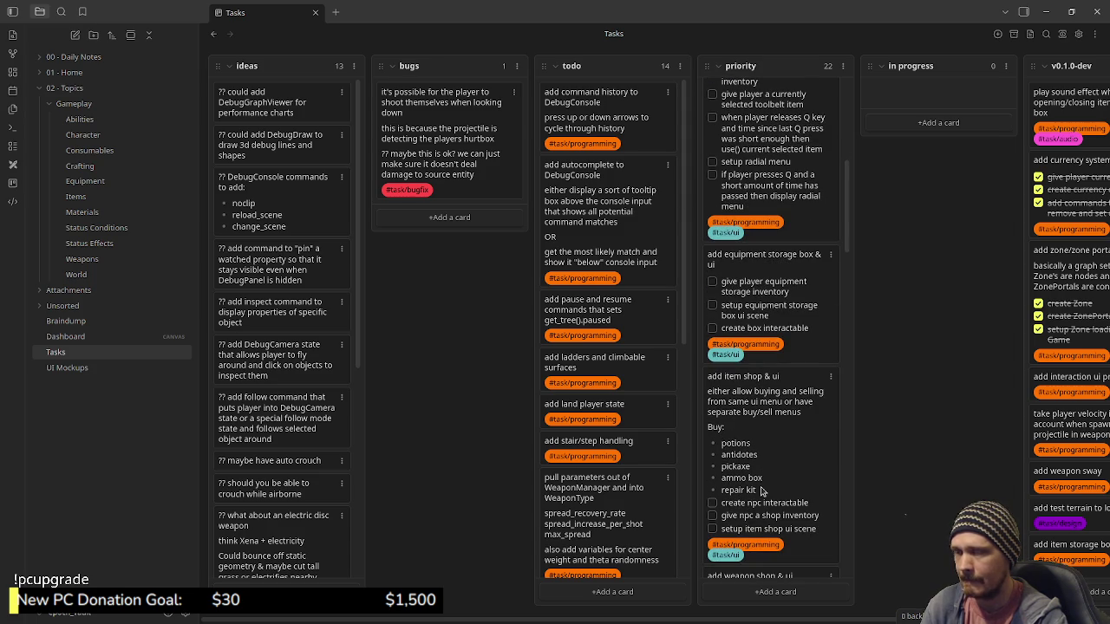
{"action": "scroll", "coordinate": [762, 492], "scroll_direction": "down", "scroll_amount": 3}
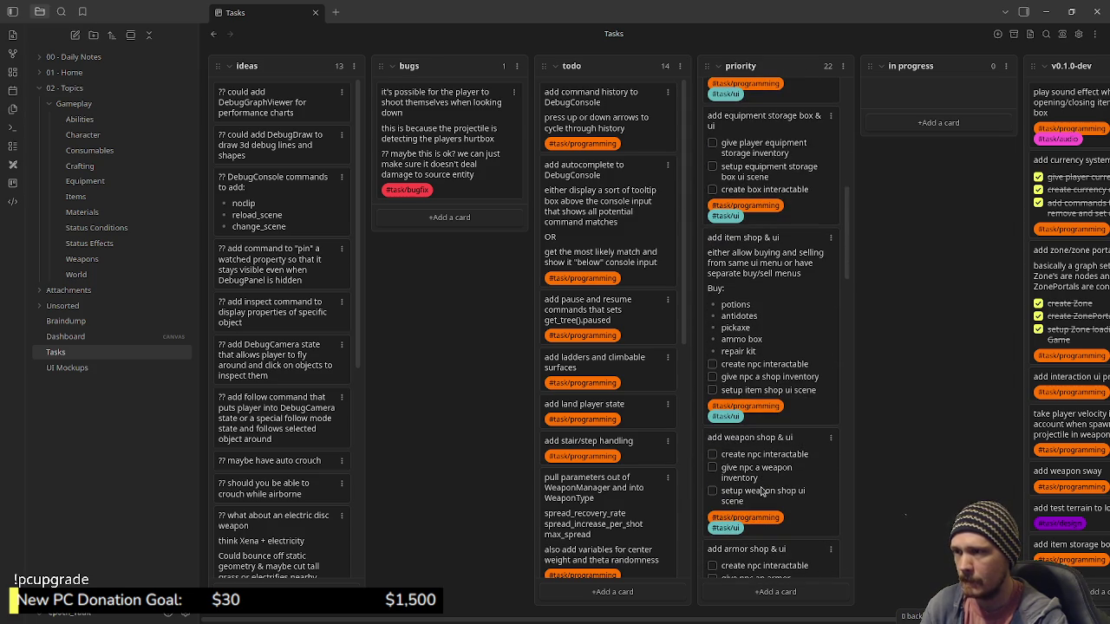
{"action": "scroll", "coordinate": [761, 491], "scroll_direction": "down", "scroll_amount": 6}
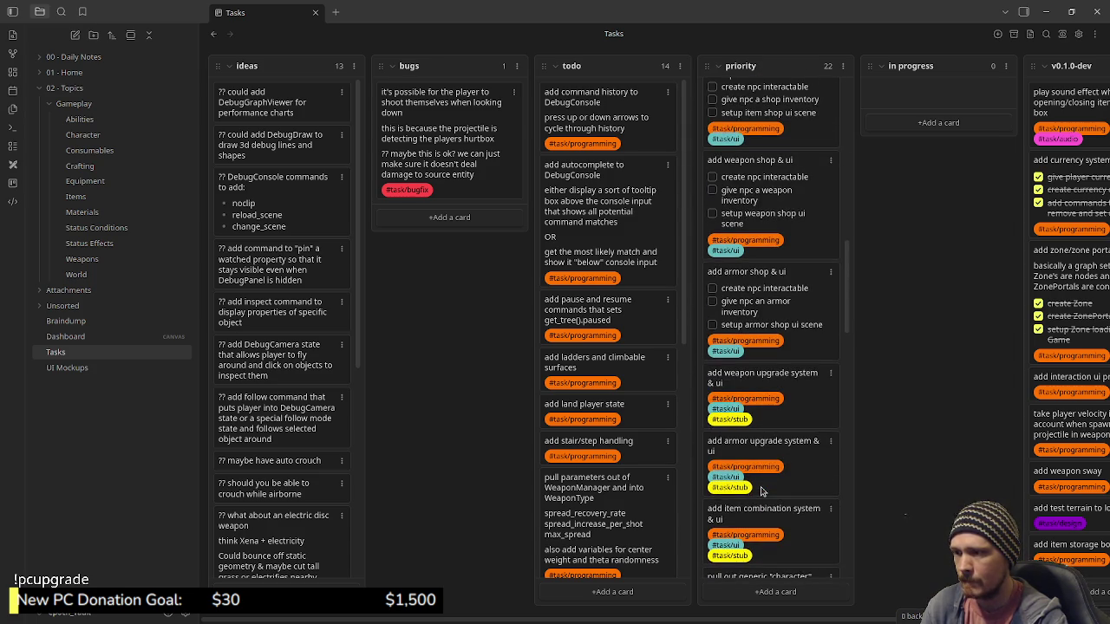
{"action": "scroll", "coordinate": [762, 492], "scroll_direction": "down", "scroll_amount": 3}
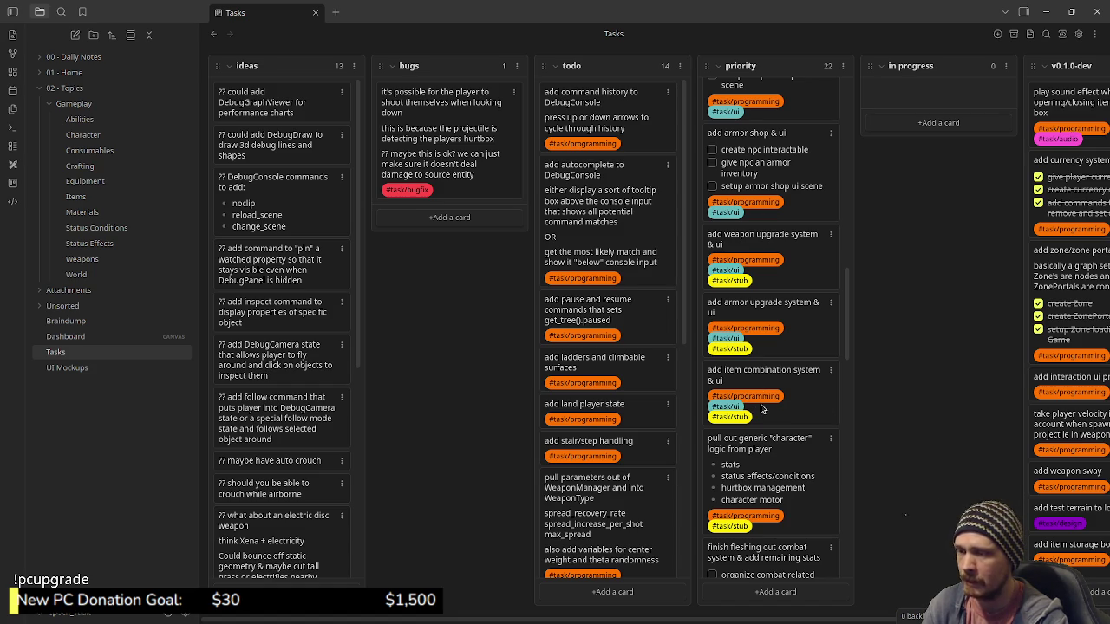
{"action": "scroll", "coordinate": [809, 426], "scroll_direction": "down", "scroll_amount": 3}
{"action": "scroll", "coordinate": [809, 427], "scroll_direction": "down", "scroll_amount": 3}
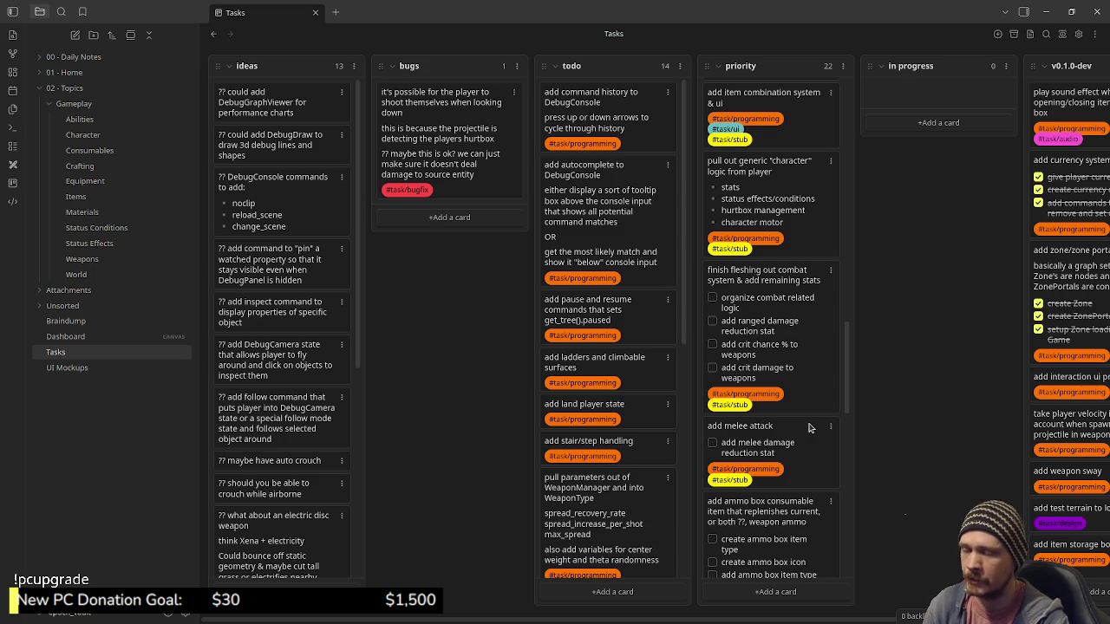
{"action": "scroll", "coordinate": [809, 427], "scroll_direction": "down", "scroll_amount": 2}
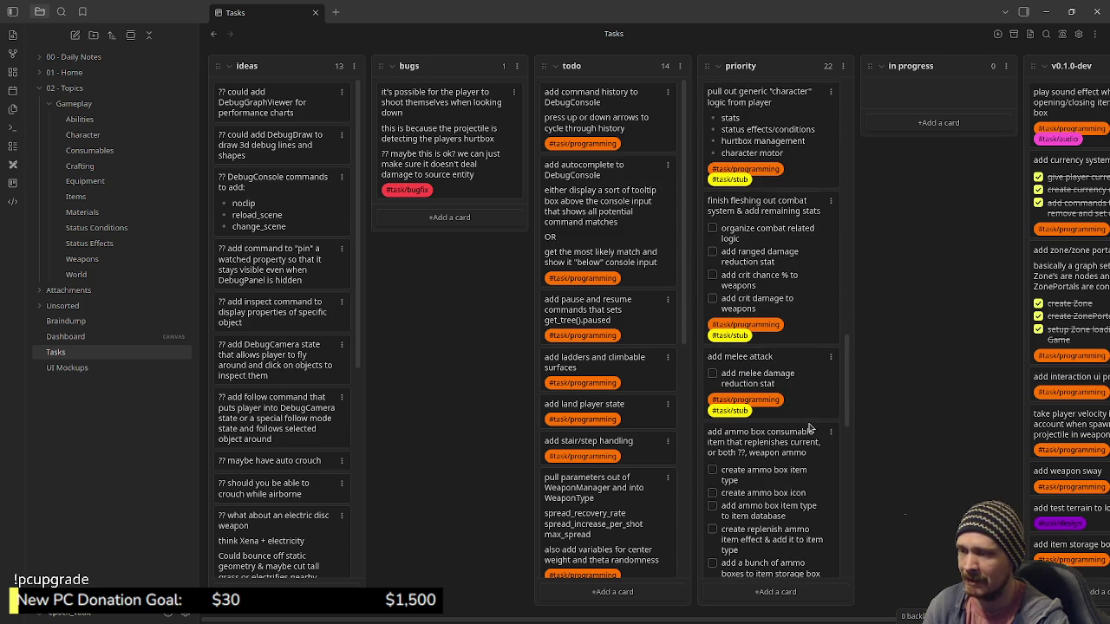
{"action": "scroll", "coordinate": [809, 427], "scroll_direction": "down", "scroll_amount": 2}
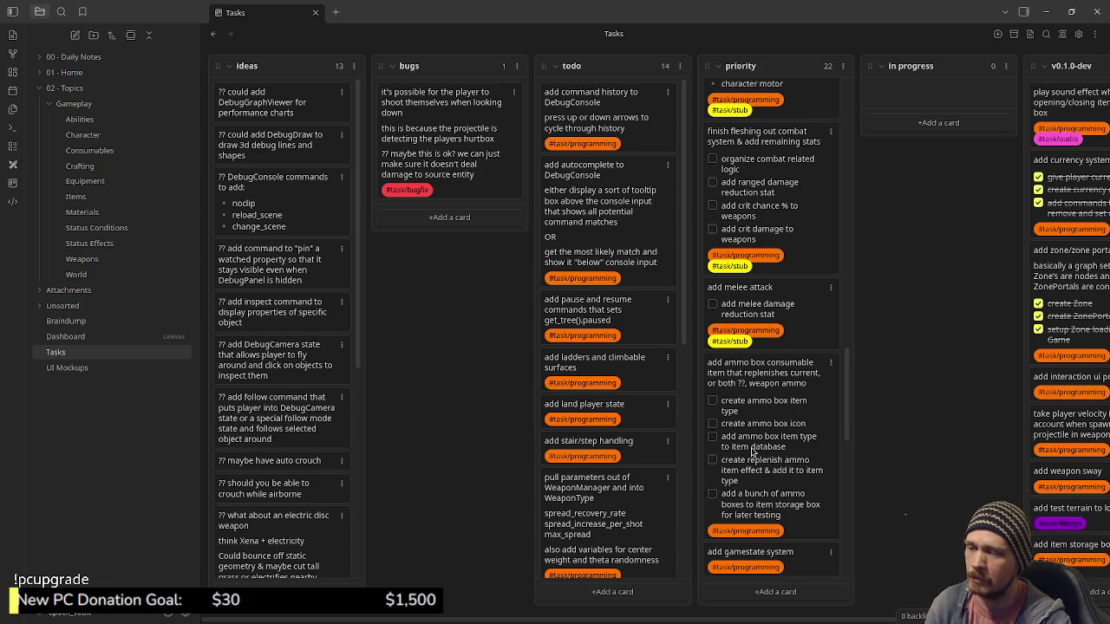
{"action": "key", "text": "alt+Tab"}
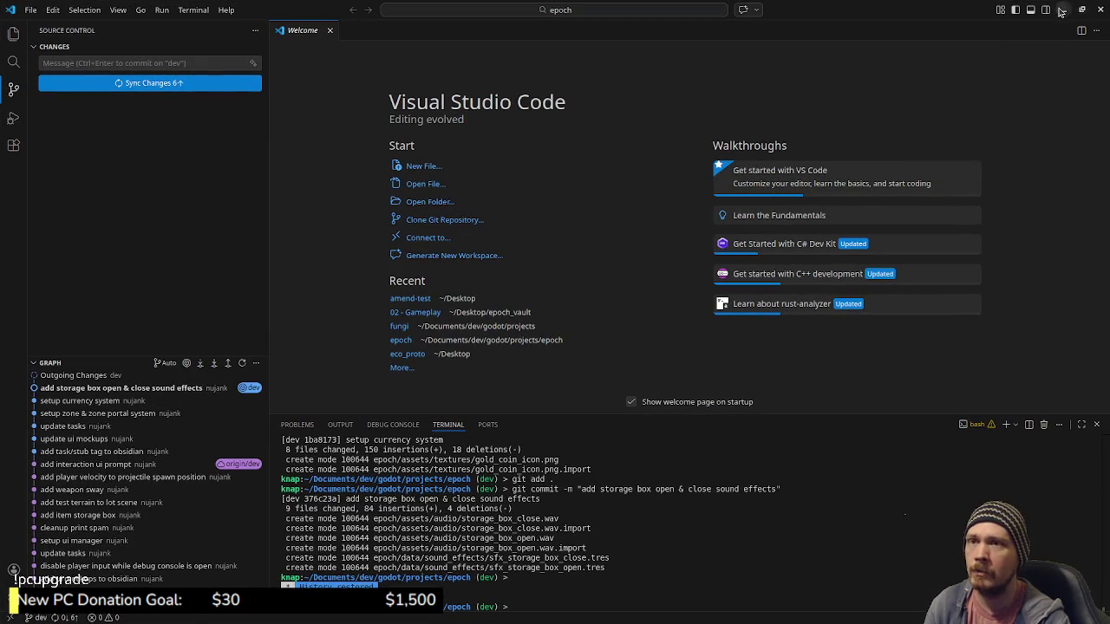
{"action": "left_click", "coordinate": [1063, 10]}
{"action": "left_click", "coordinate": [1046, 11]}
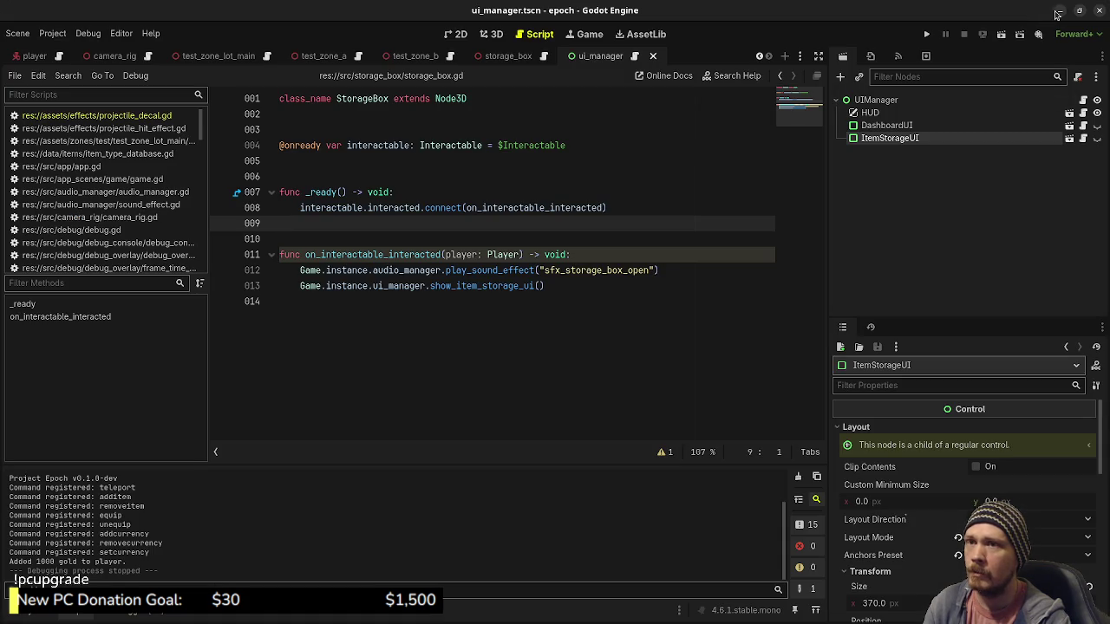
{"action": "key", "text": "alt+Tab"}
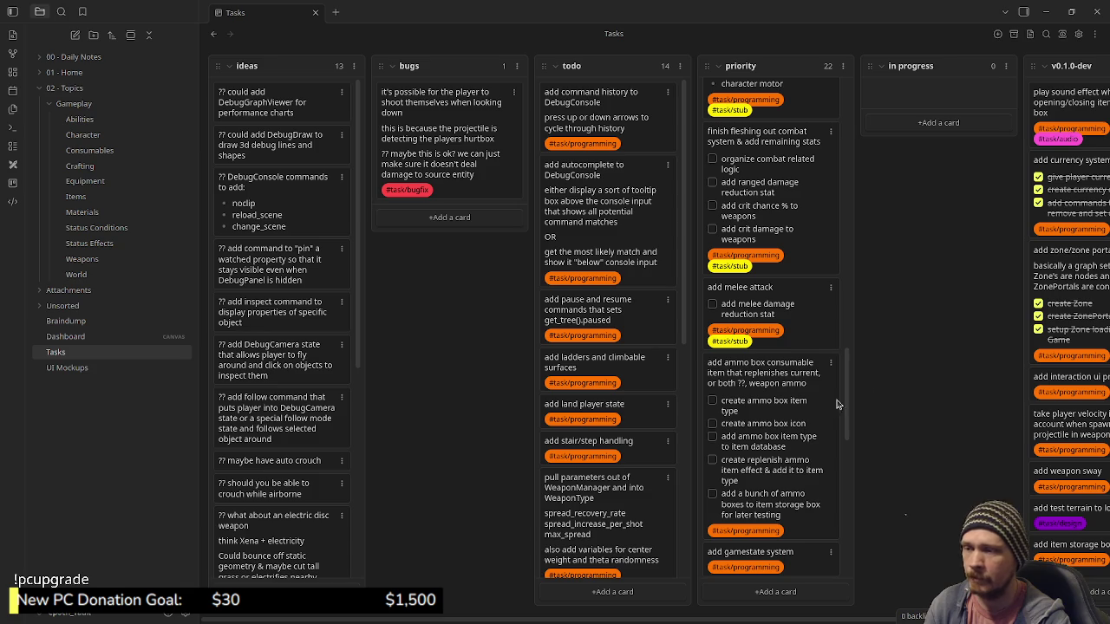
Step: Move the 'add ammo box consumable item' card from priority into the in-progress column
{"action": "left_click_drag", "start_coordinate": [949, 163], "coordinate": [950, 169]}
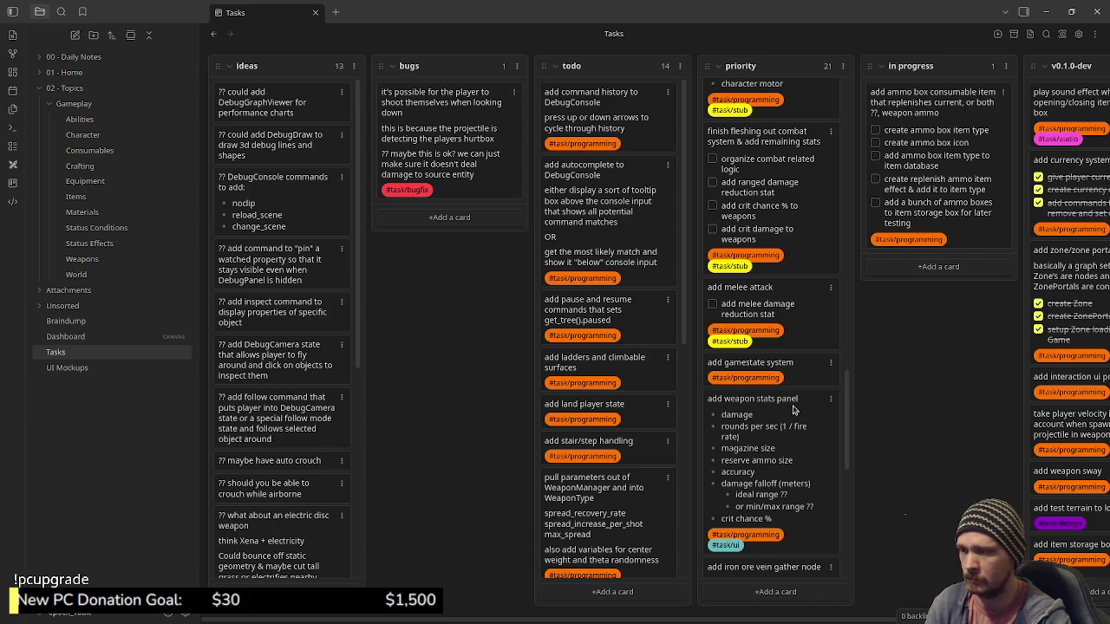
{"action": "scroll", "coordinate": [784, 429], "scroll_direction": "down", "scroll_amount": 3}
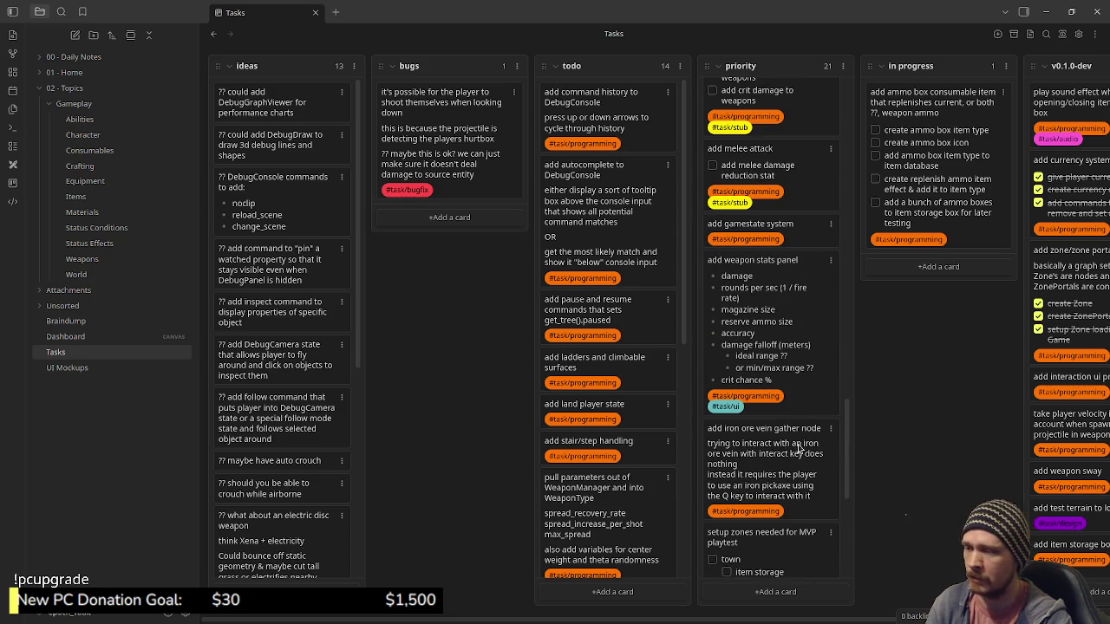
{"action": "scroll", "coordinate": [776, 443], "scroll_direction": "down", "scroll_amount": 2}
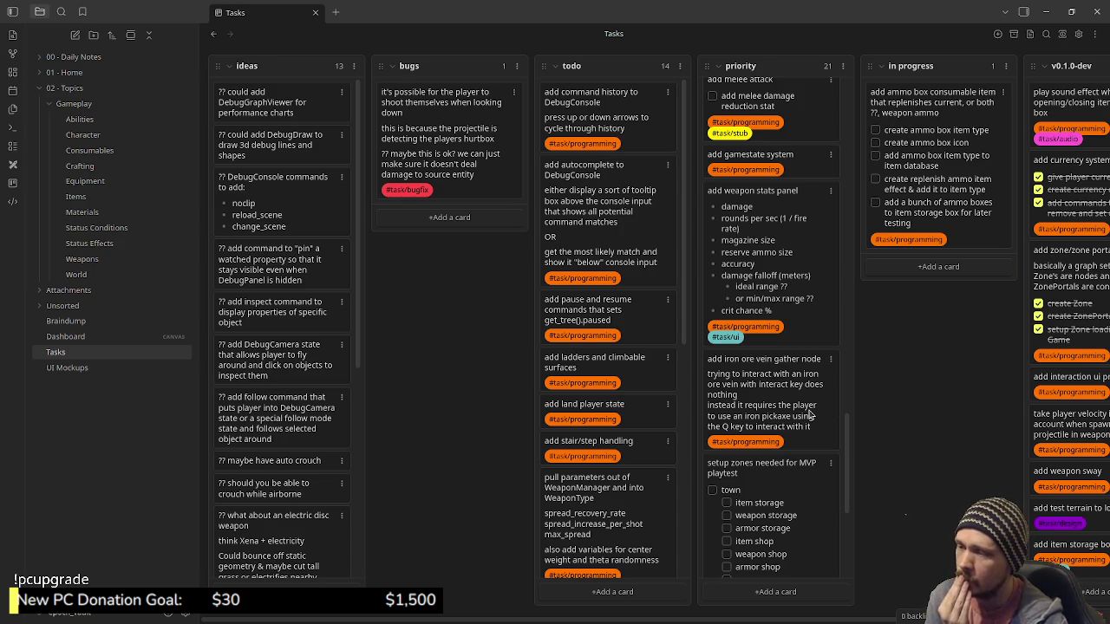
{"action": "scroll", "coordinate": [809, 415], "scroll_direction": "down", "scroll_amount": 3}
{"action": "scroll", "coordinate": [809, 415], "scroll_direction": "down", "scroll_amount": 3}
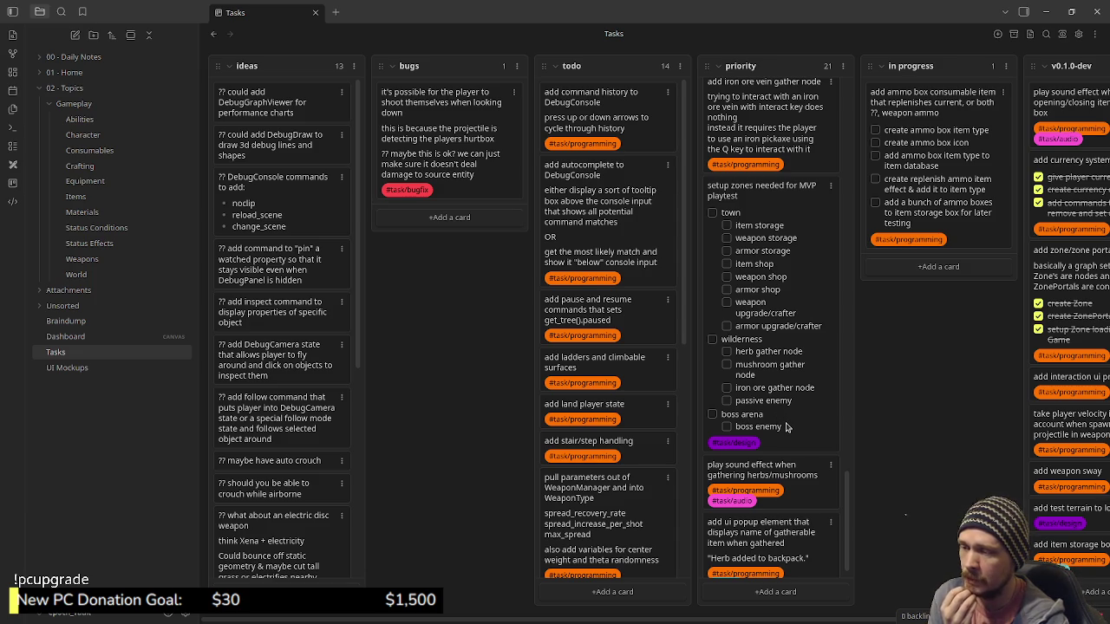
{"action": "scroll", "coordinate": [785, 426], "scroll_direction": "down", "scroll_amount": 1}
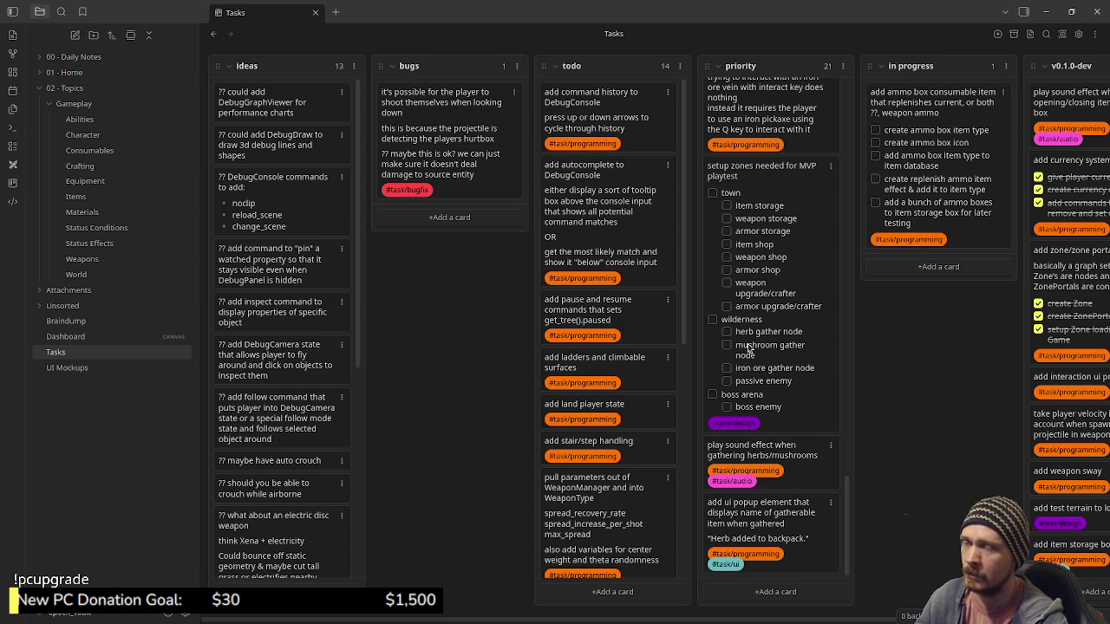
{"action": "left_click", "coordinate": [1046, 12]}
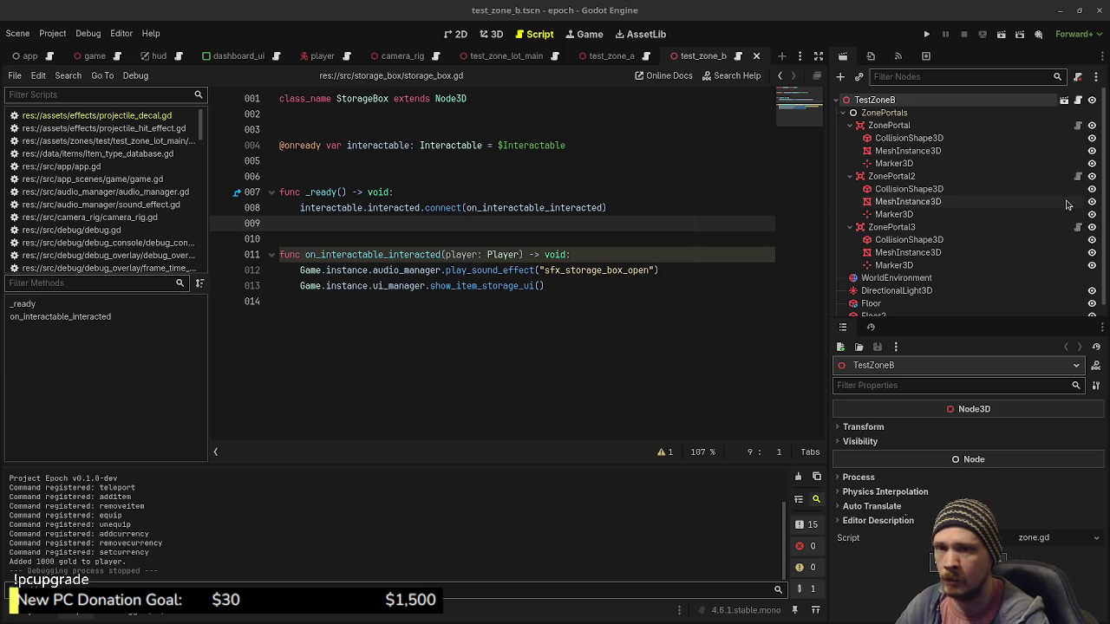
{"action": "key", "text": "alt+Tab"}
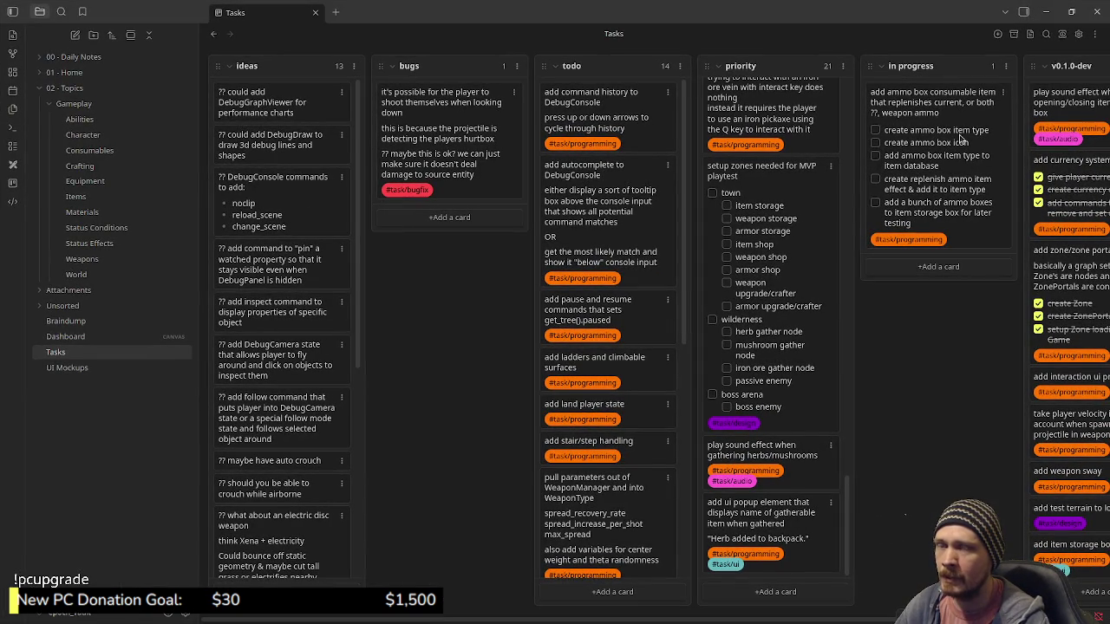
Step: Minimize Obsidian and launch Aseprite from the app search
{"action": "left_click", "coordinate": [1046, 11]}
{"action": "key", "text": "super"}
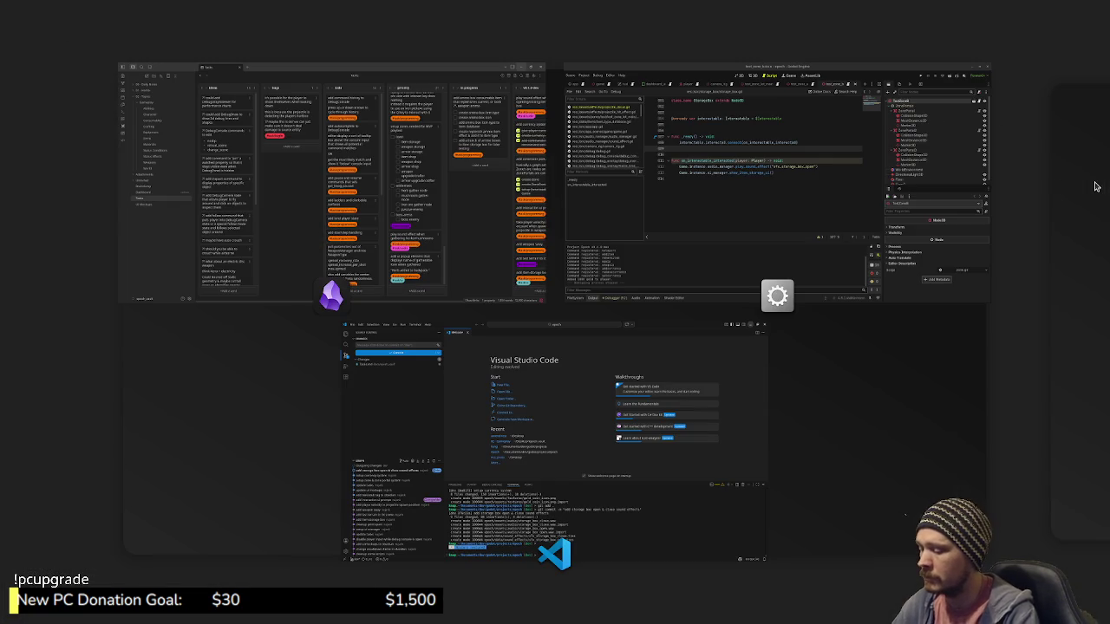
{"action": "type", "text": "aseprite"}
{"action": "key", "text": "Return"}
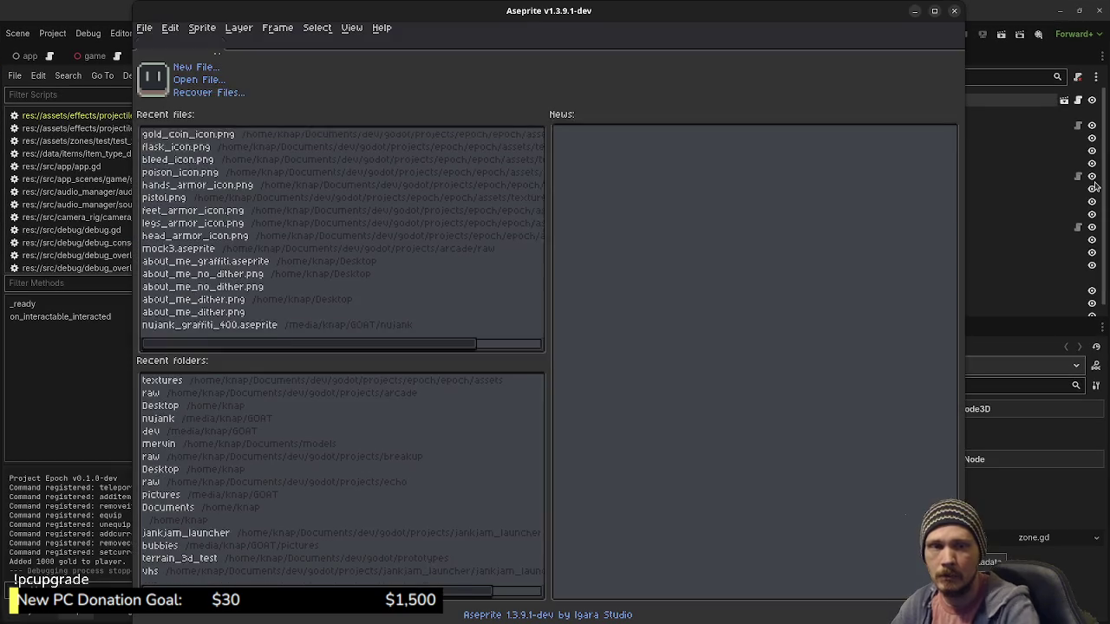
Step: Create a new 16×16 sprite, zoom in on the canvas, and pick white
{"action": "left_click", "coordinate": [144, 27]}
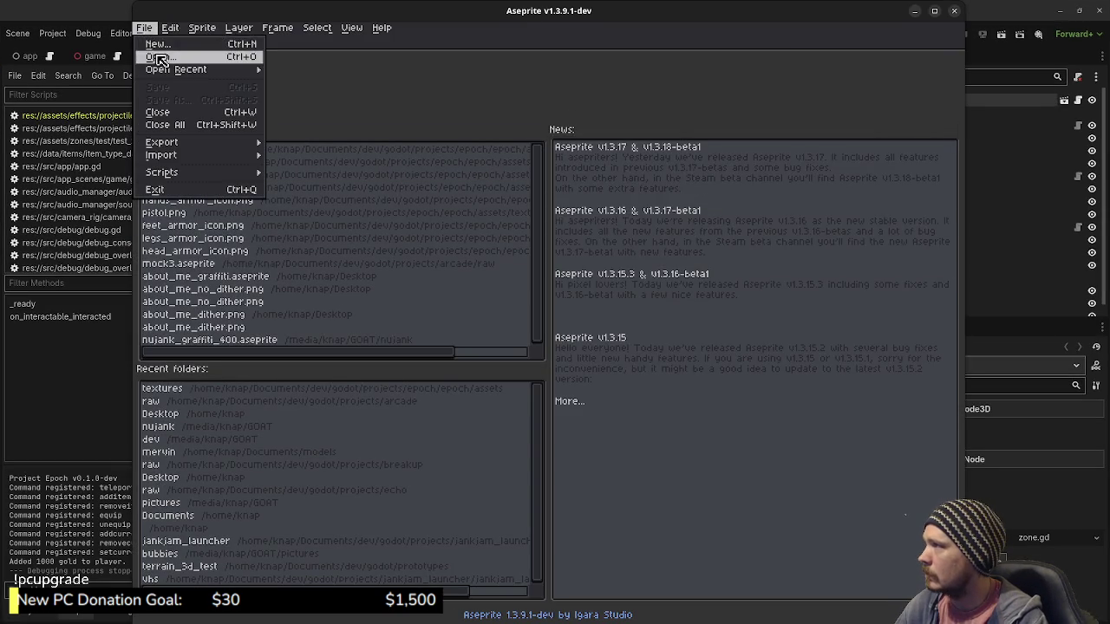
{"action": "left_click", "coordinate": [173, 44]}
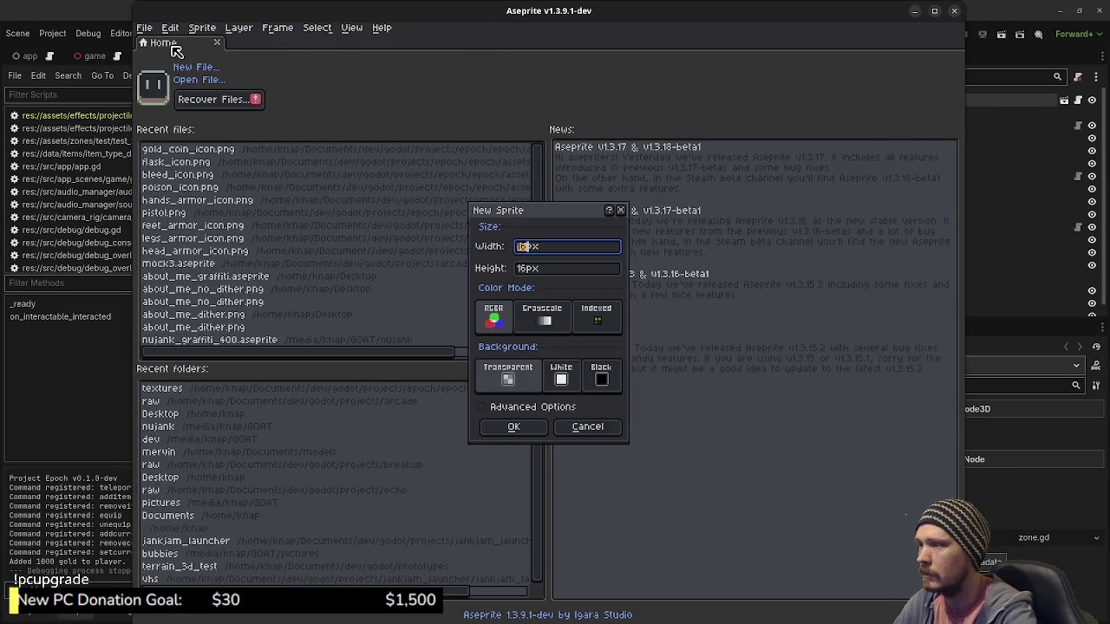
{"action": "key", "text": "Return"}
{"action": "scroll", "coordinate": [520, 194], "scroll_direction": "up", "scroll_amount": 5}
{"action": "left_click", "coordinate": [612, 269]}
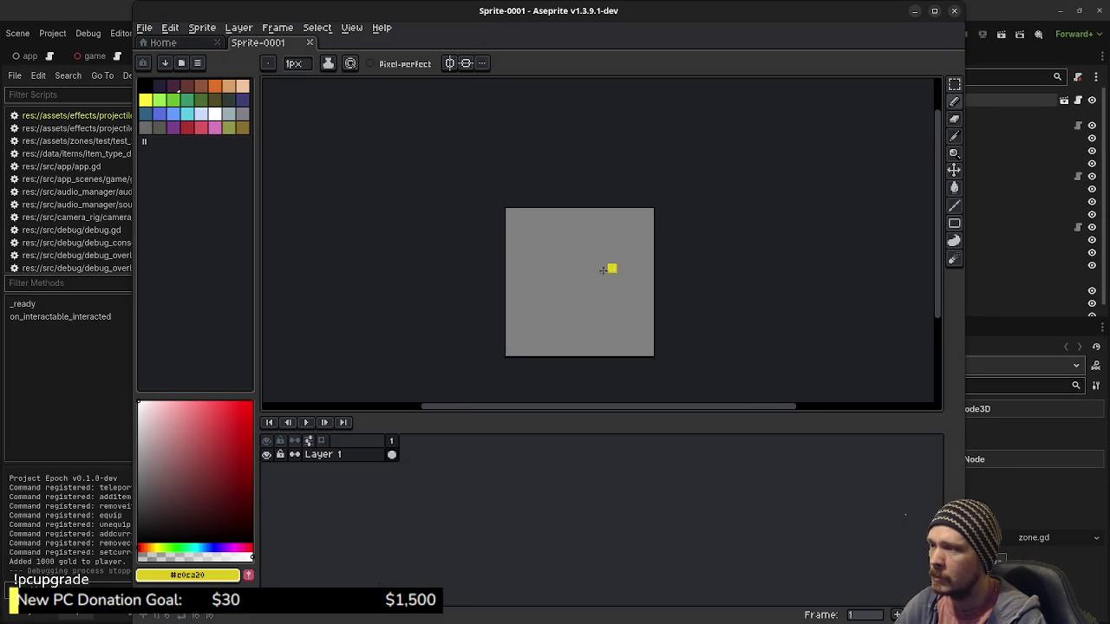
{"action": "scroll", "coordinate": [602, 269], "scroll_direction": "up", "scroll_amount": 1}
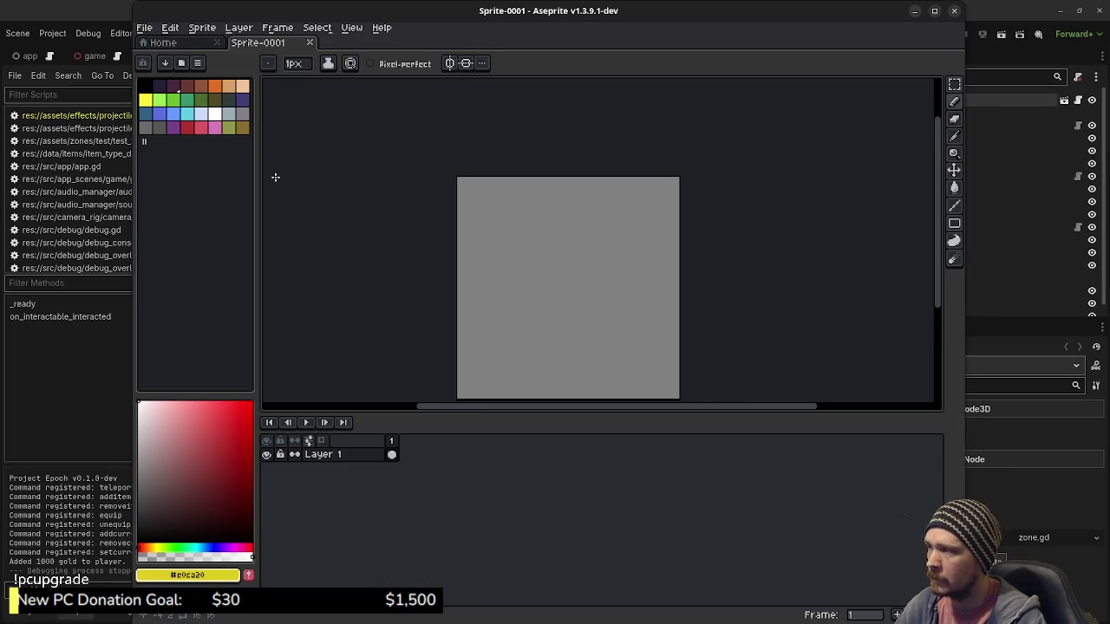
{"action": "left_click", "coordinate": [217, 117]}
Step: Pencil the white square's edges and bucket-fill its interior with white
{"action": "left_click_drag", "start_coordinate": [477, 347], "coordinate": [645, 345]}
{"action": "key", "text": "ctrl+z"}
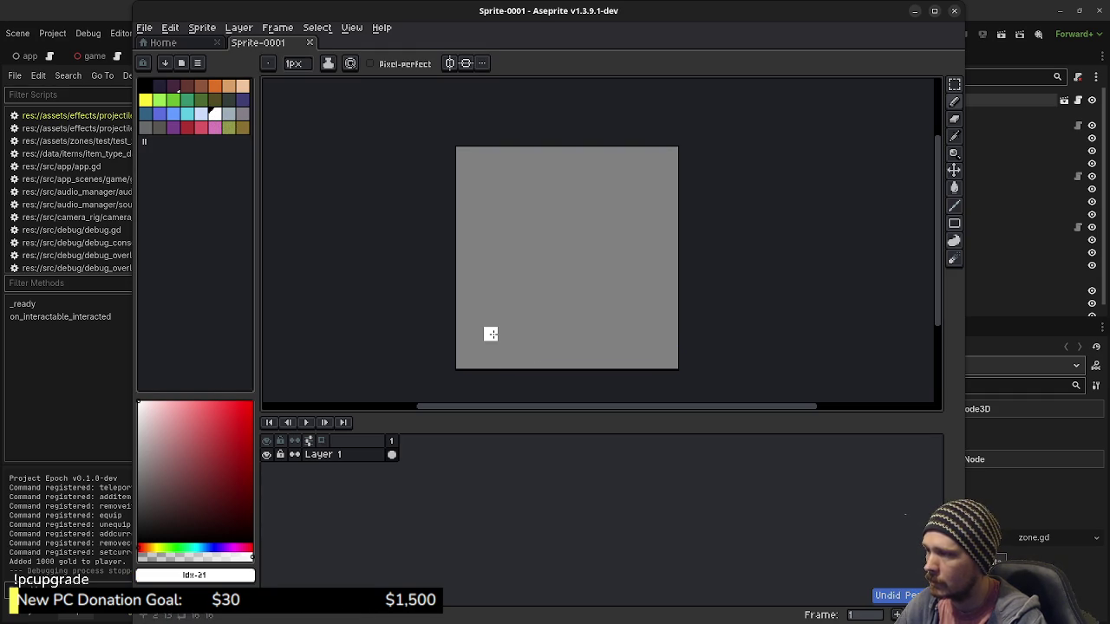
{"action": "mouse_move", "coordinate": [562, 335]}
{"action": "left_mouse_down"}
{"action": "mouse_move", "coordinate": [646, 334]}
{"action": "mouse_move", "coordinate": [643, 178]}
{"action": "mouse_move", "coordinate": [490, 180]}
{"action": "mouse_move", "coordinate": [494, 320]}
{"action": "left_mouse_up"}
{"action": "key", "text": "g"}
{"action": "left_click", "coordinate": [535, 286]}
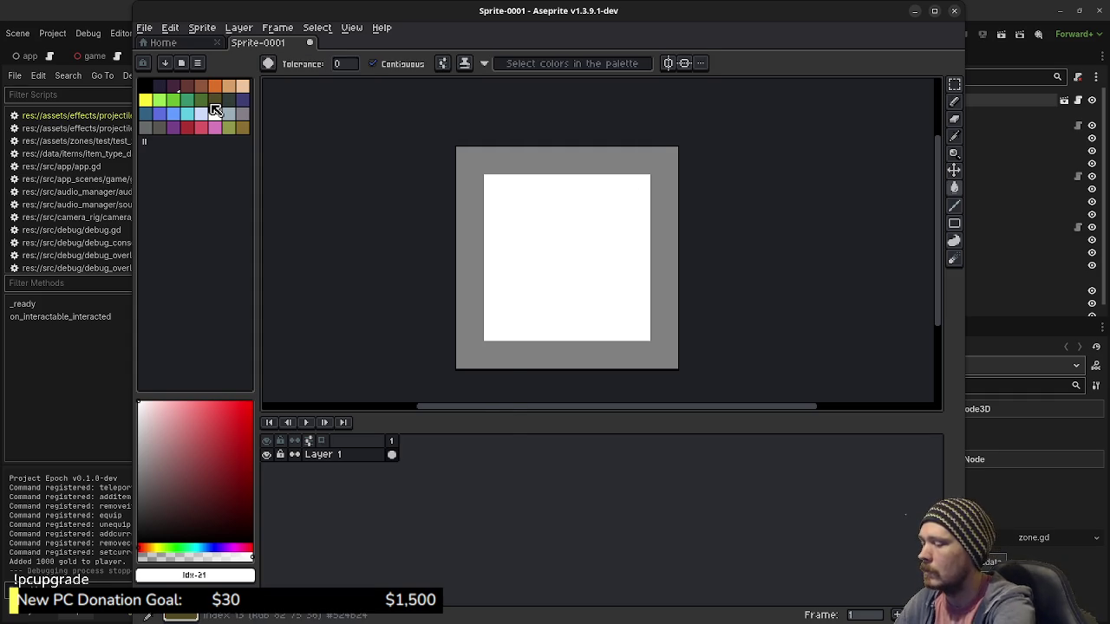
Step: Apply a black Outline effect around the square, then return to the pencil with black
{"action": "key", "text": "shift+o"}
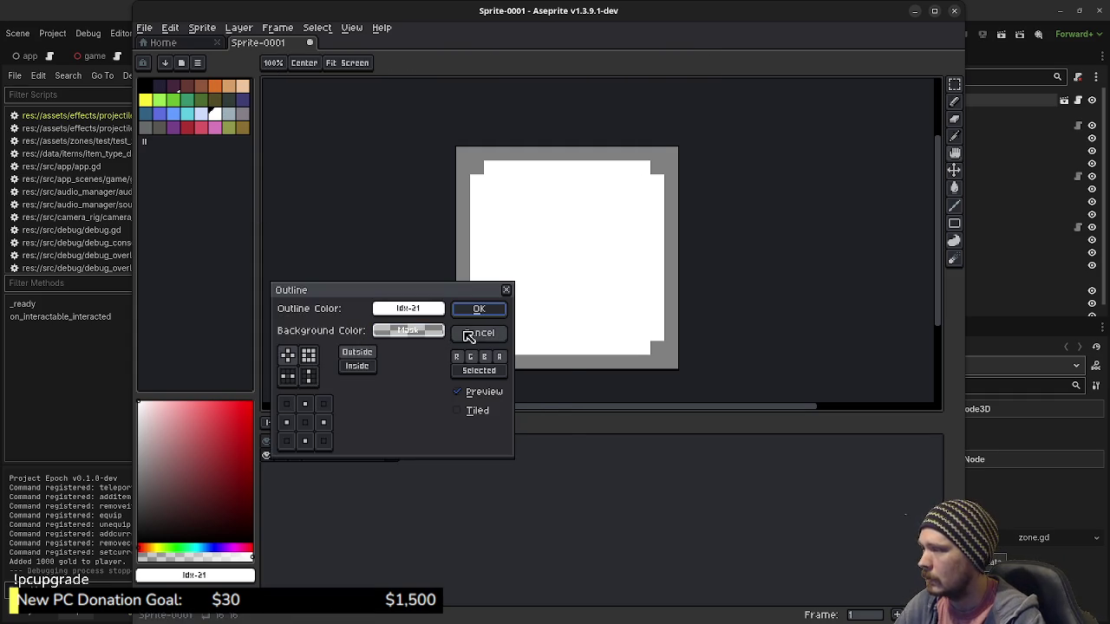
{"action": "left_click", "coordinate": [399, 309]}
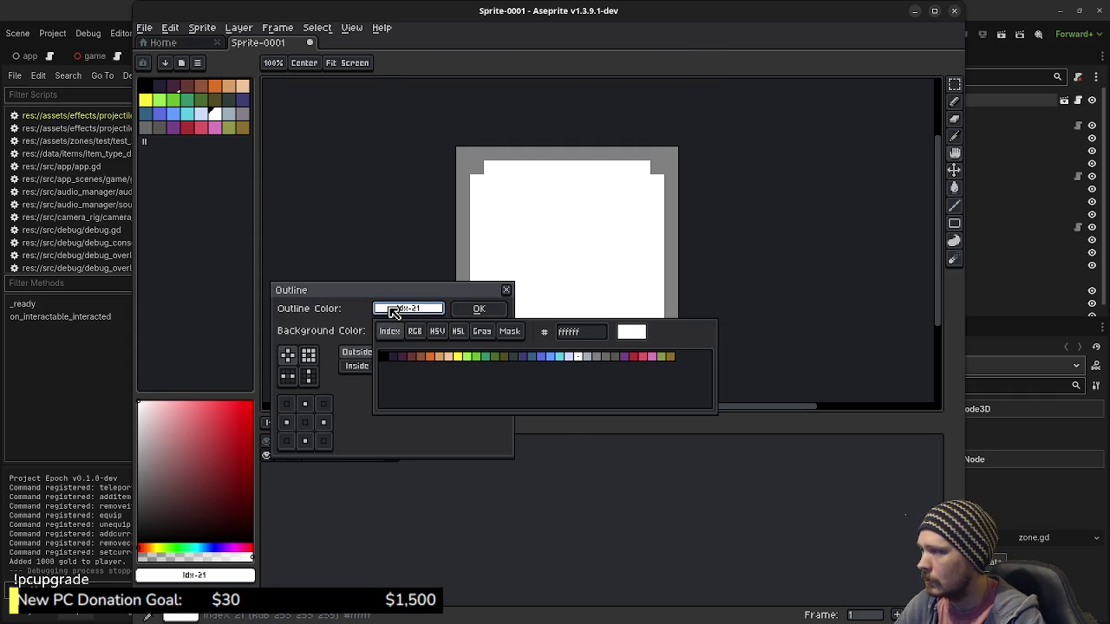
{"action": "left_click", "coordinate": [390, 356]}
{"action": "left_click", "coordinate": [478, 309]}
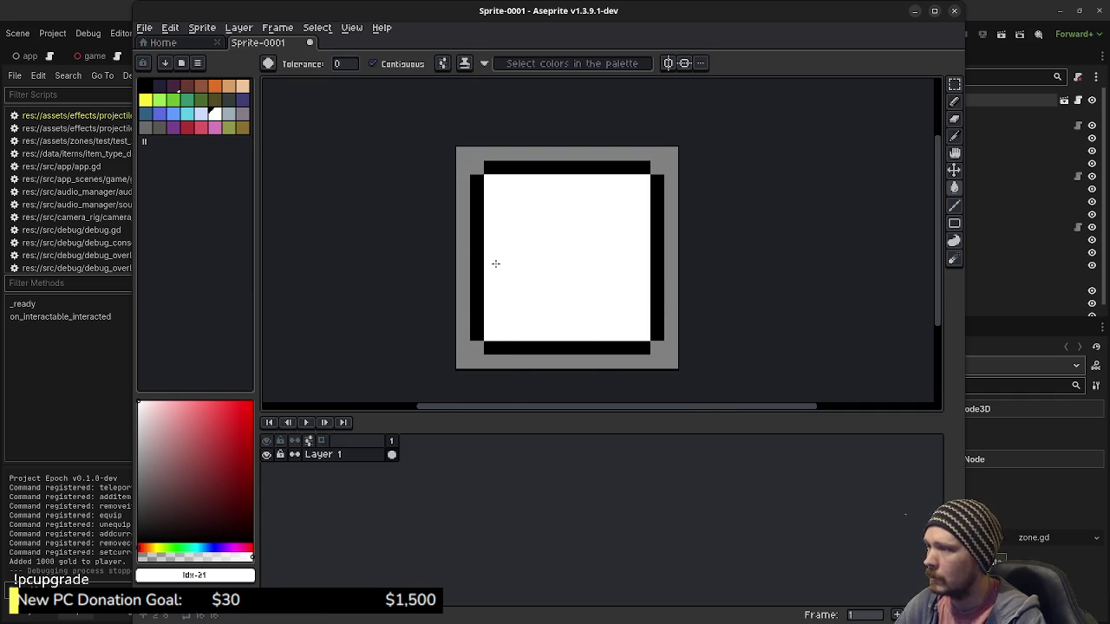
{"action": "key", "text": "b"}
{"action": "left_click", "coordinate": [474, 230], "text": "alt"}
Step: Draw a black lid line and three black bars, cutting a white gap row across the bars
{"action": "left_click_drag", "start_coordinate": [474, 225], "coordinate": [650, 226]}
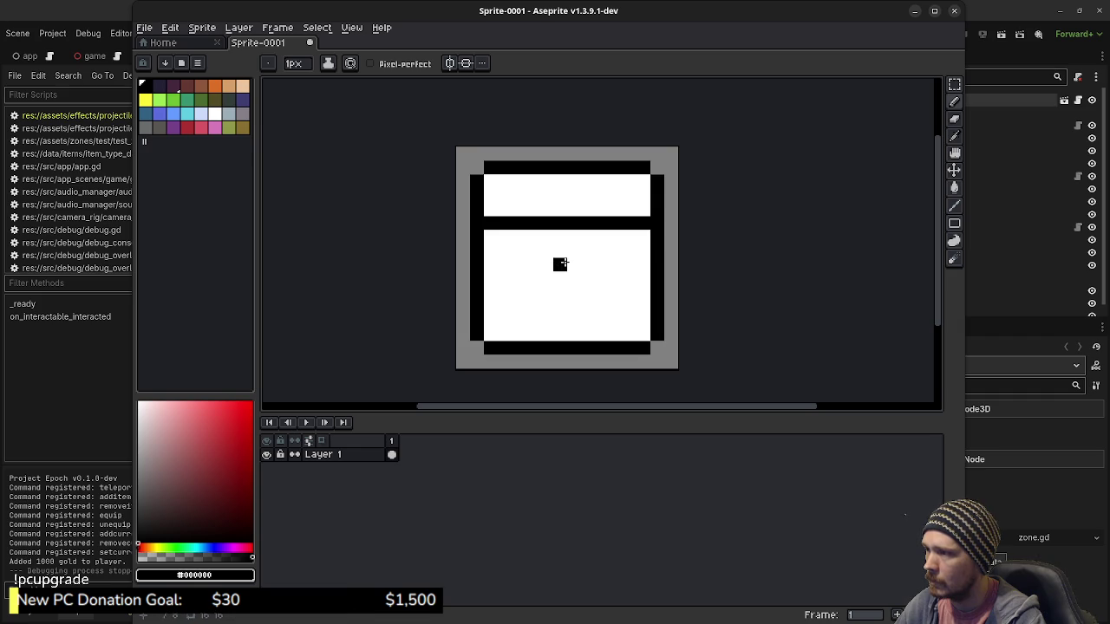
{"action": "mouse_move", "coordinate": [568, 263]}
{"action": "left_mouse_down"}
{"action": "mouse_move", "coordinate": [562, 313]}
{"action": "mouse_move", "coordinate": [572, 316]}
{"action": "mouse_move", "coordinate": [577, 276]}
{"action": "mouse_move", "coordinate": [602, 319]}
{"action": "mouse_move", "coordinate": [617, 322]}
{"action": "mouse_move", "coordinate": [615, 262]}
{"action": "left_mouse_up"}
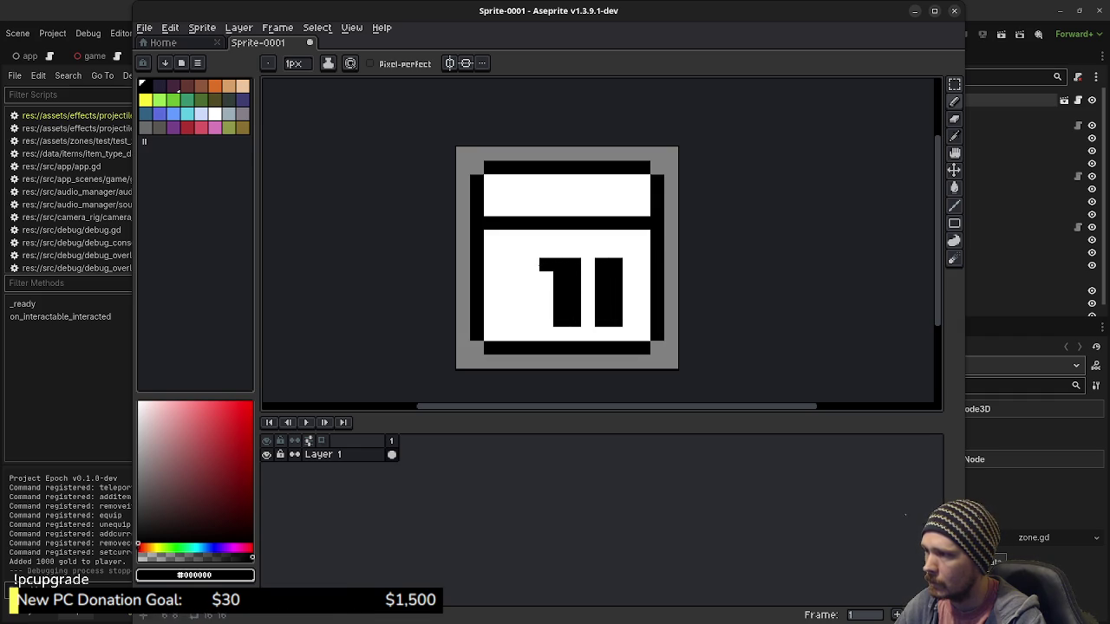
{"action": "mouse_move", "coordinate": [533, 264]}
{"action": "left_mouse_down"}
{"action": "mouse_move", "coordinate": [529, 323]}
{"action": "mouse_move", "coordinate": [518, 265]}
{"action": "left_mouse_up"}
{"action": "left_click", "coordinate": [508, 302], "text": "alt"}
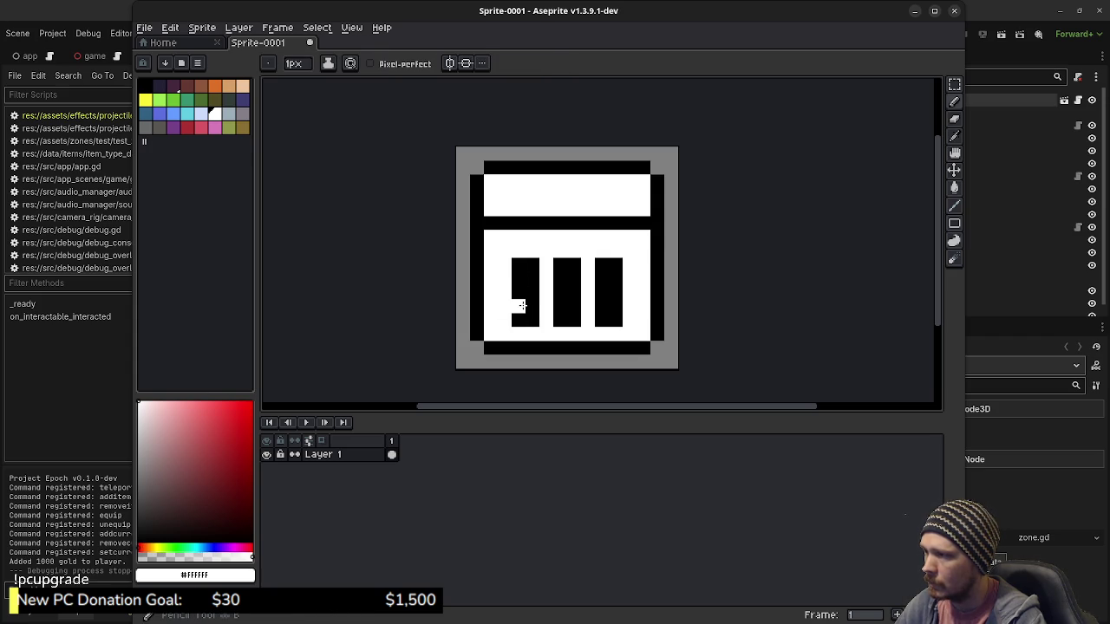
{"action": "left_click_drag", "start_coordinate": [518, 306], "coordinate": [621, 306]}
Step: Try a lock notch in the lid line, undo it, and extend the bars up one row
{"action": "left_click", "coordinate": [588, 223]}
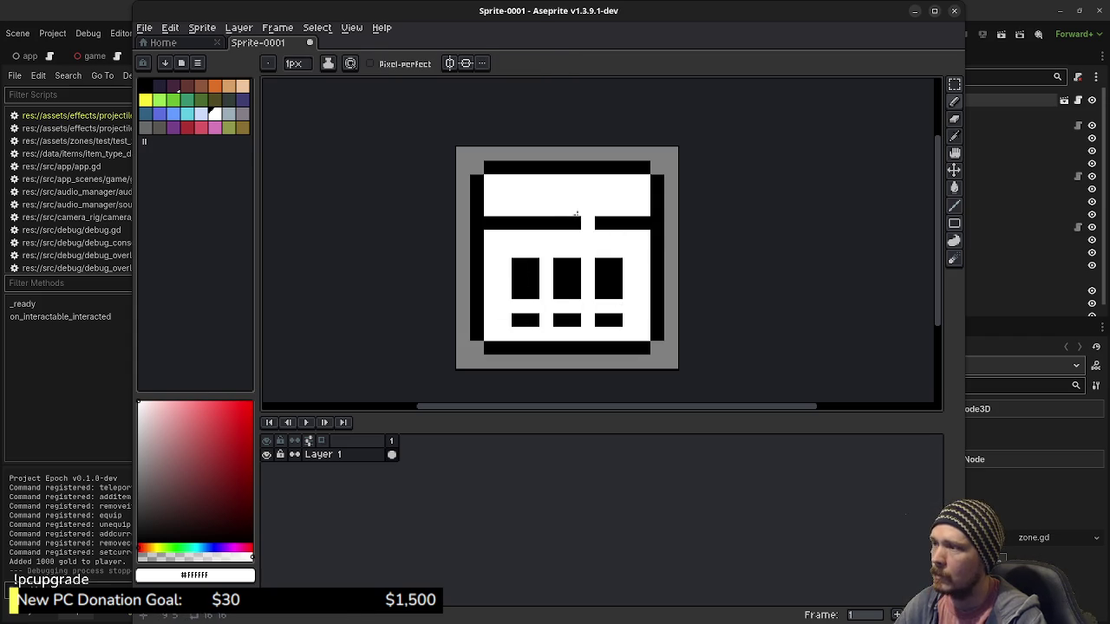
{"action": "left_click", "coordinate": [573, 225]}
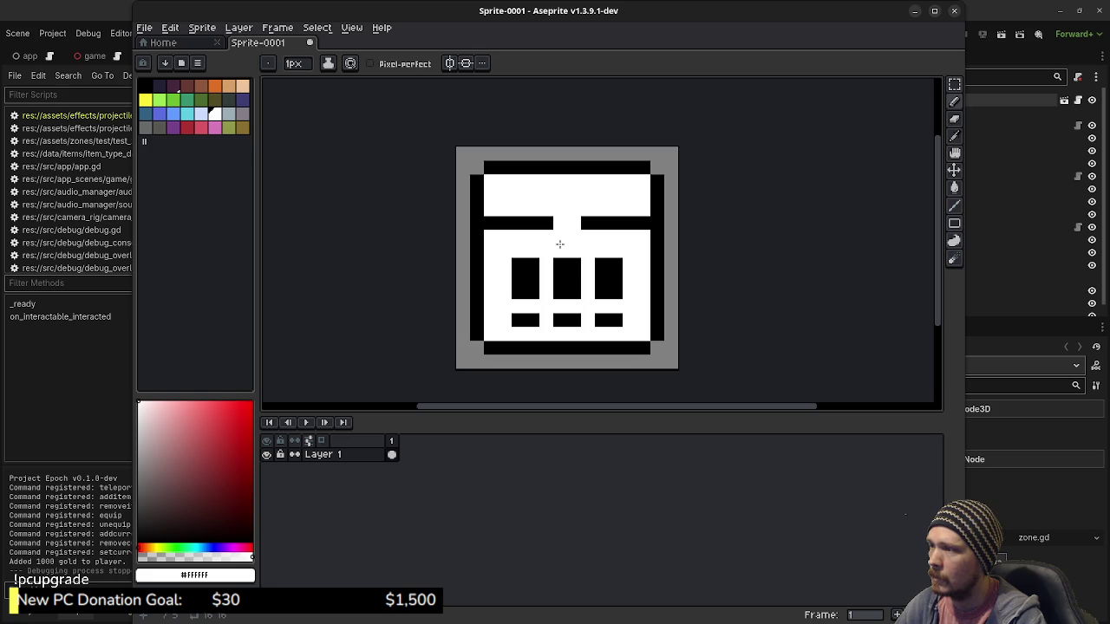
{"action": "left_click", "coordinate": [547, 224], "text": "alt"}
{"action": "mouse_move", "coordinate": [547, 238]}
{"action": "left_mouse_down"}
{"action": "mouse_move", "coordinate": [588, 238]}
{"action": "mouse_move", "coordinate": [588, 210]}
{"action": "left_mouse_up"}
{"action": "left_click", "coordinate": [641, 292]}
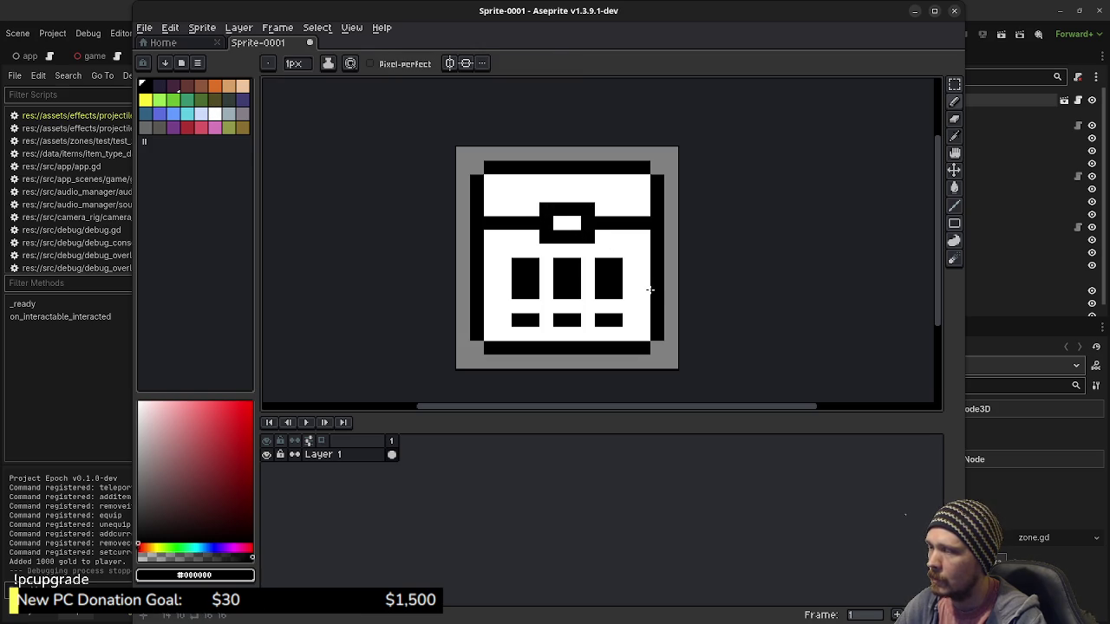
{"action": "key", "text": "ctrl+z"}
{"action": "key", "text": "ctrl+z"}
{"action": "key", "text": "ctrl+z"}
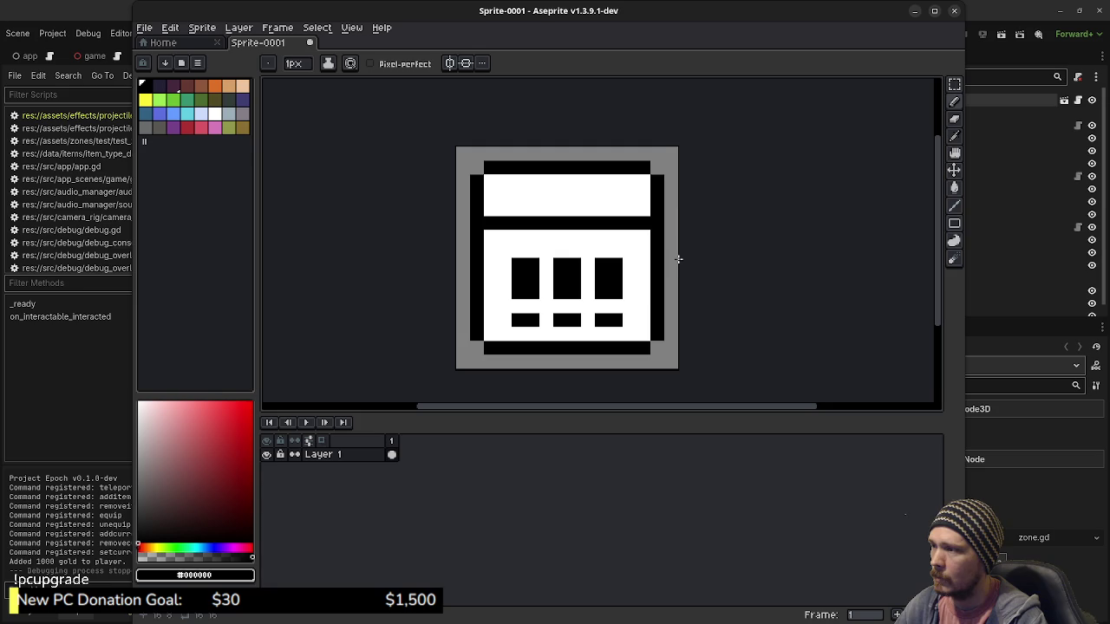
{"action": "left_click_drag", "start_coordinate": [531, 251], "coordinate": [515, 252]}
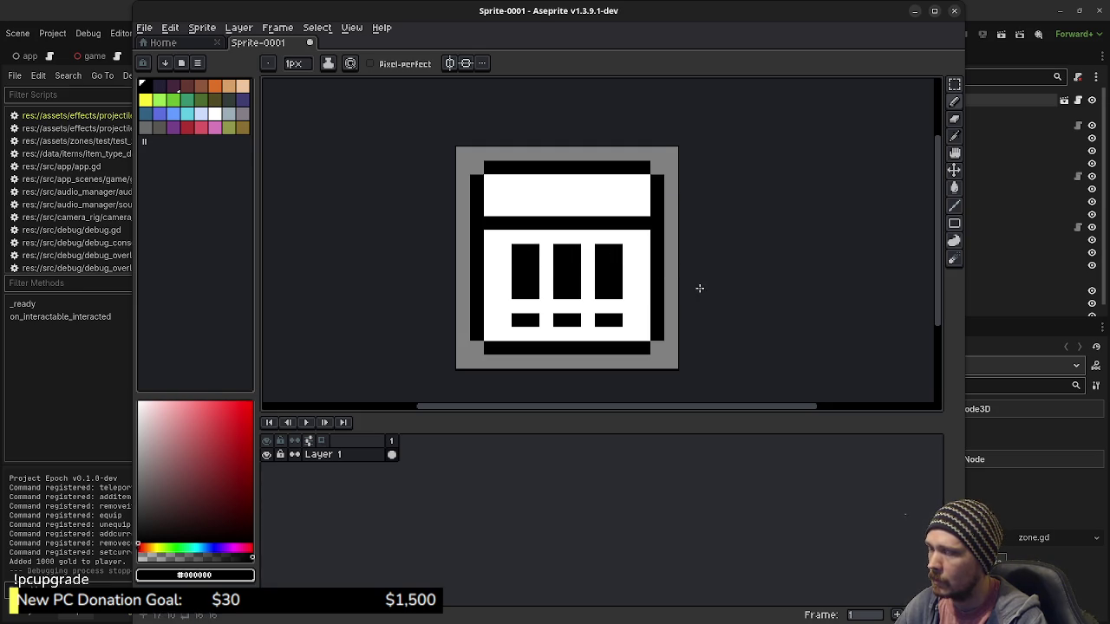
Step: Erase stray border pixels and the top-left pixel of the left bar
{"action": "scroll", "coordinate": [699, 291], "scroll_direction": "down", "scroll_amount": 4}
{"action": "scroll", "coordinate": [690, 295], "scroll_direction": "up", "scroll_amount": 3}
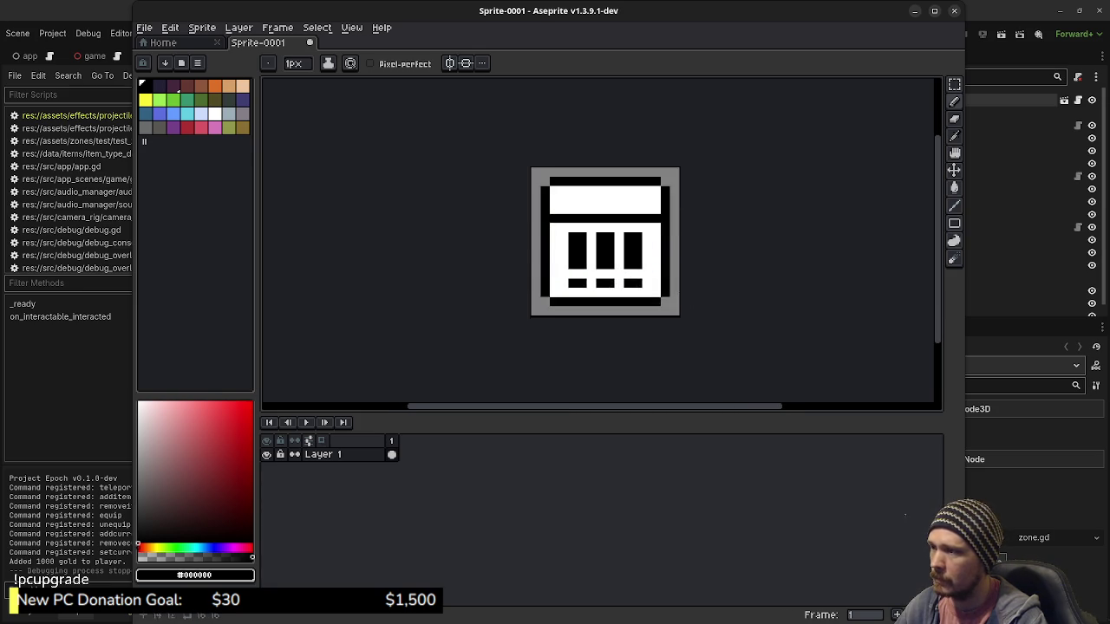
{"action": "scroll", "coordinate": [624, 279], "scroll_direction": "up", "scroll_amount": 1}
{"action": "scroll", "coordinate": [623, 279], "scroll_direction": "down", "scroll_amount": 1}
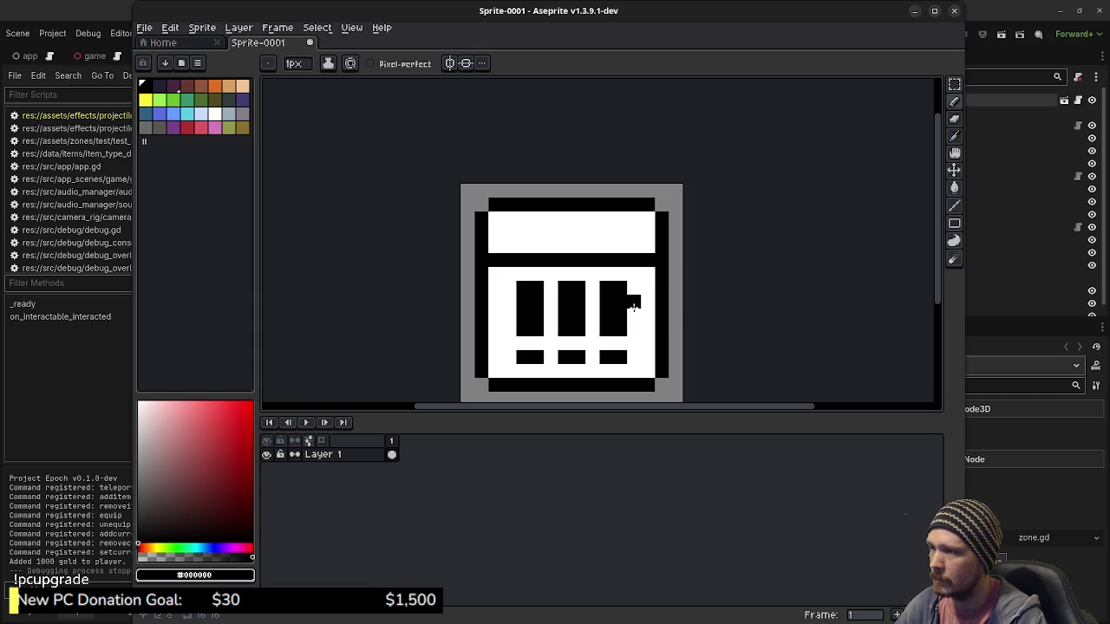
{"action": "key", "text": "e"}
{"action": "left_click", "coordinate": [661, 260]}
{"action": "left_click", "coordinate": [480, 259]}
{"action": "key", "text": "ctrl+z"}
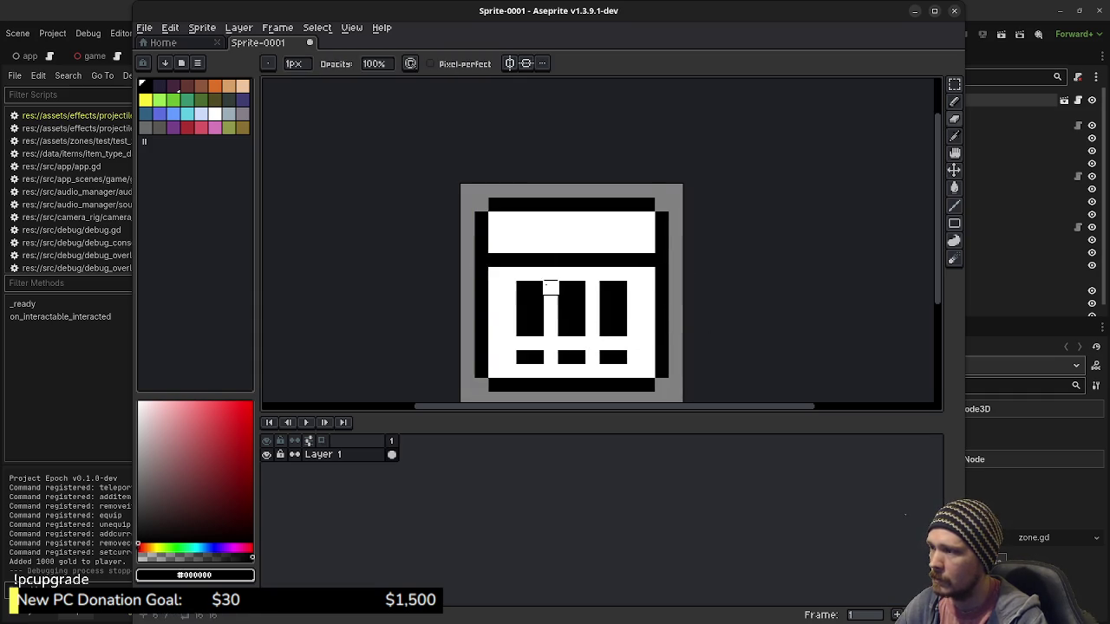
{"action": "left_click", "coordinate": [522, 287]}
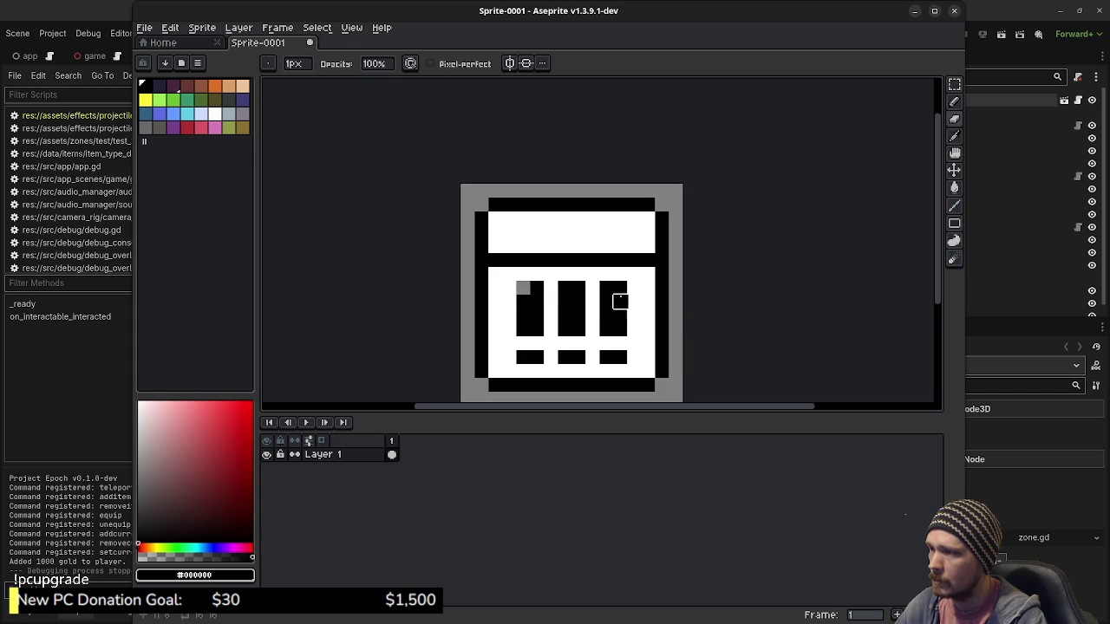
Step: Repaint the rows above the bars white to deepen the lid band and shorten the bars
{"action": "left_click", "coordinate": [648, 301], "text": "alt"}
{"action": "key", "text": "b"}
{"action": "mouse_move", "coordinate": [620, 288]}
{"action": "left_mouse_down"}
{"action": "mouse_move", "coordinate": [518, 291]}
{"action": "mouse_move", "coordinate": [652, 274]}
{"action": "mouse_move", "coordinate": [647, 260]}
{"action": "mouse_move", "coordinate": [496, 264]}
{"action": "left_mouse_up"}
{"action": "left_click", "coordinate": [503, 260], "text": "alt"}
{"action": "left_click", "coordinate": [639, 234], "text": "alt"}
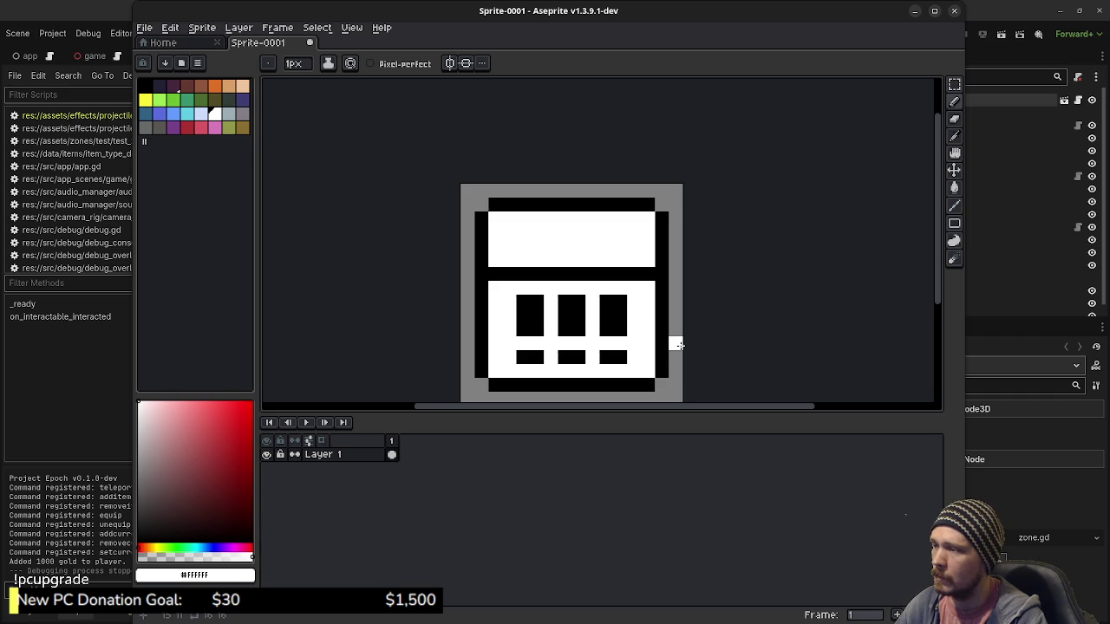
{"action": "left_click_drag", "start_coordinate": [623, 301], "coordinate": [513, 301]}
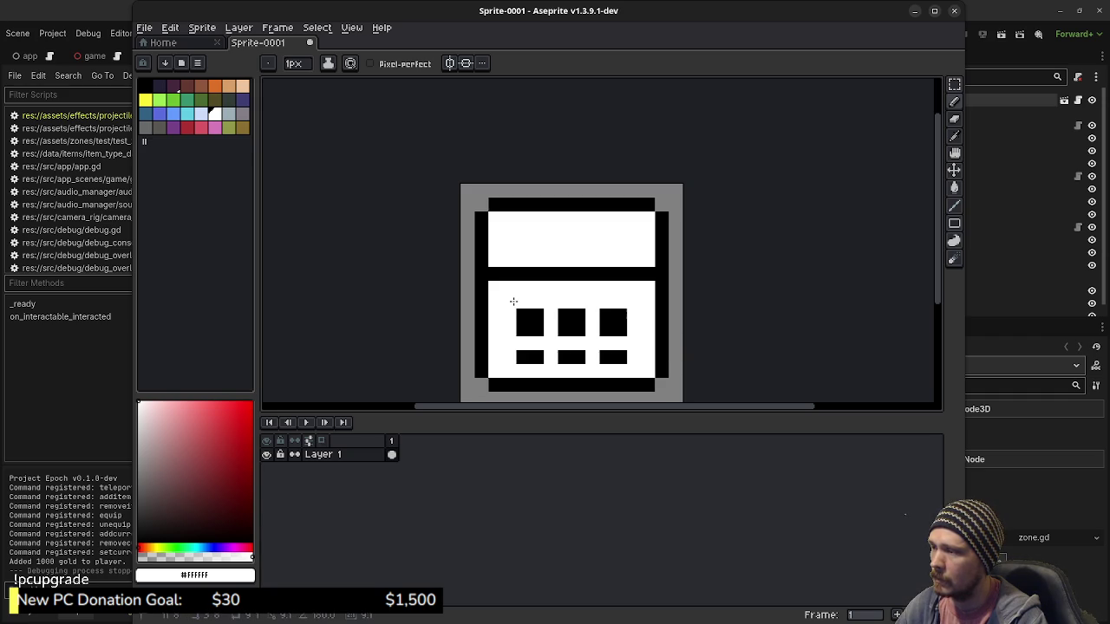
{"action": "key", "text": "ctrl+z"}
{"action": "key", "text": "ctrl+z"}
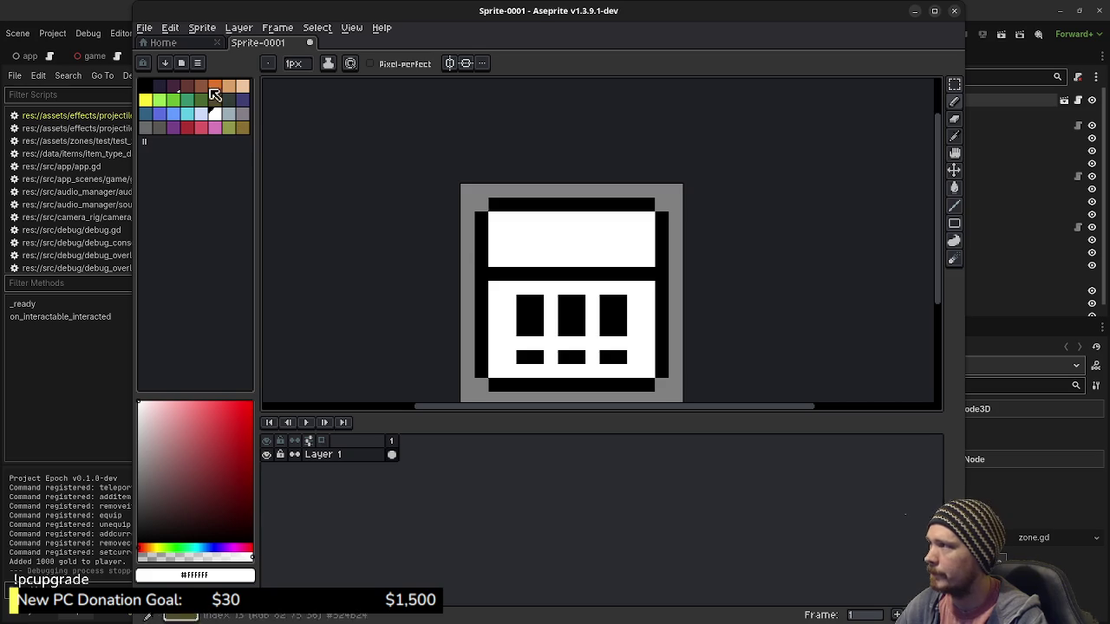
{"action": "left_click", "coordinate": [144, 27]}
Step: Export the crate sprite as ammo_box_icon.png into the textures folder
{"action": "mouse_move", "coordinate": [208, 142]}
{"action": "left_click", "coordinate": [288, 144]}
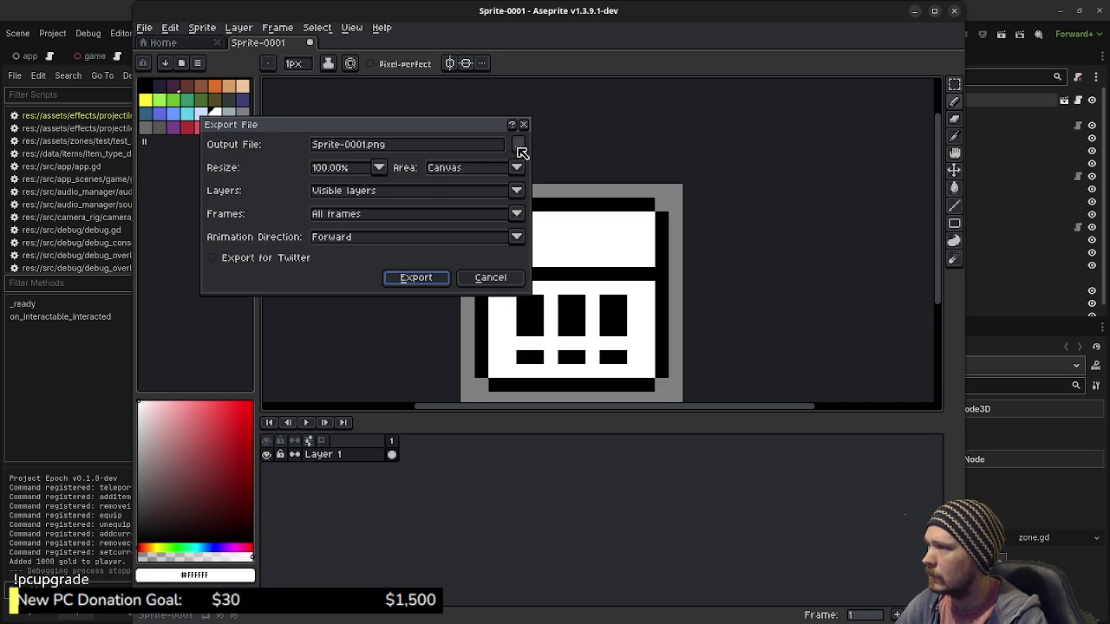
{"action": "left_click", "coordinate": [519, 146]}
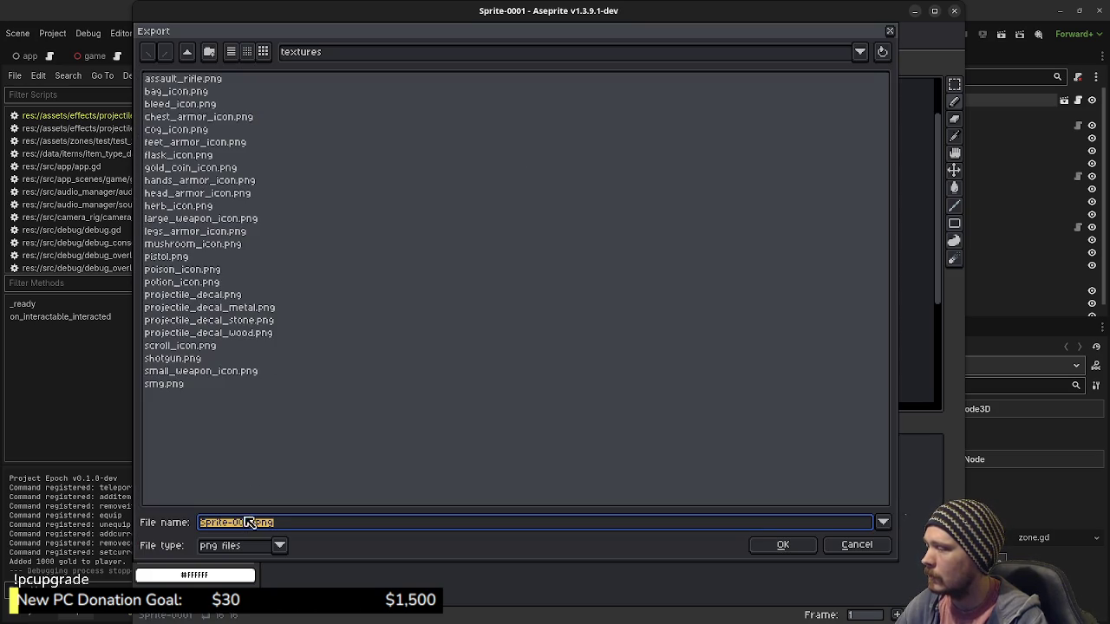
{"action": "left_click_drag", "start_coordinate": [249, 524], "coordinate": [195, 523]}
{"action": "key", "text": "BackSpace"}
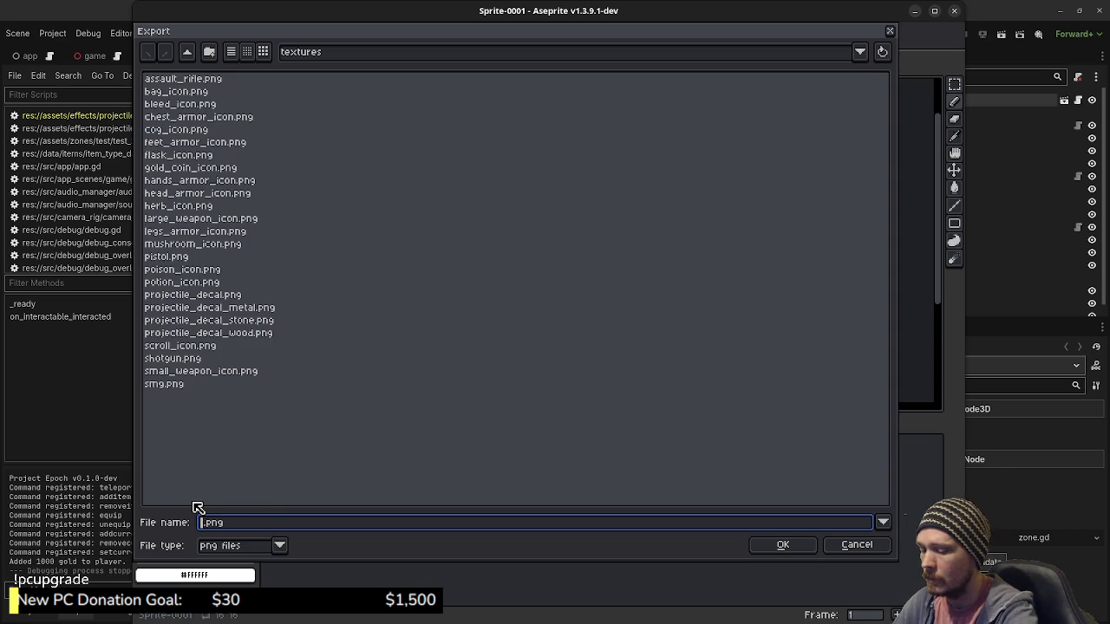
{"action": "type", "text": "ammo_box_icon"}
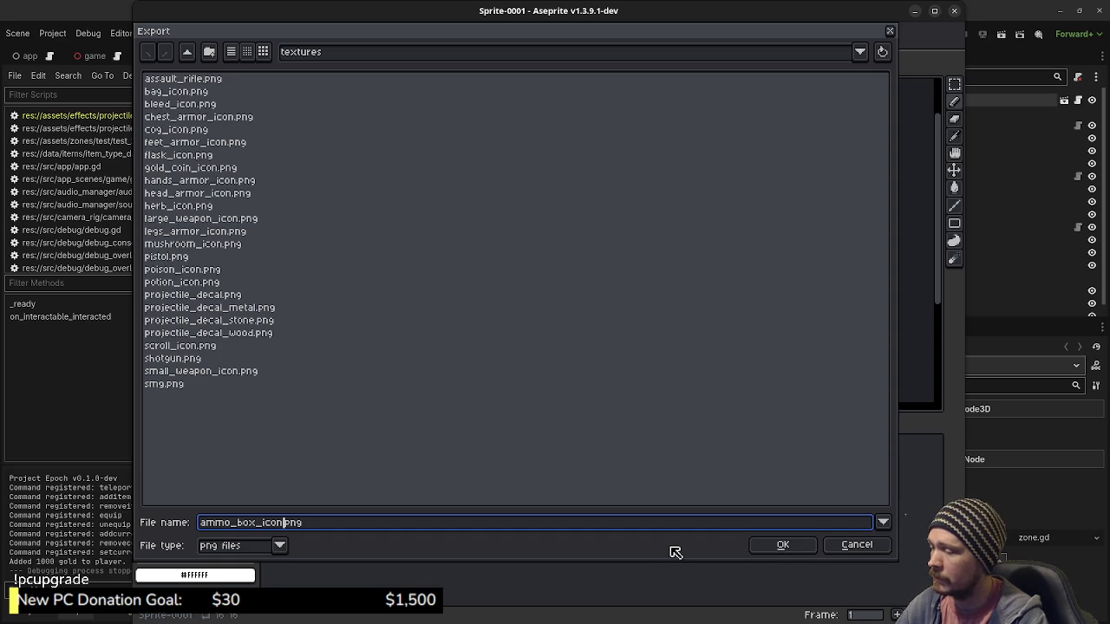
{"action": "left_click", "coordinate": [781, 547]}
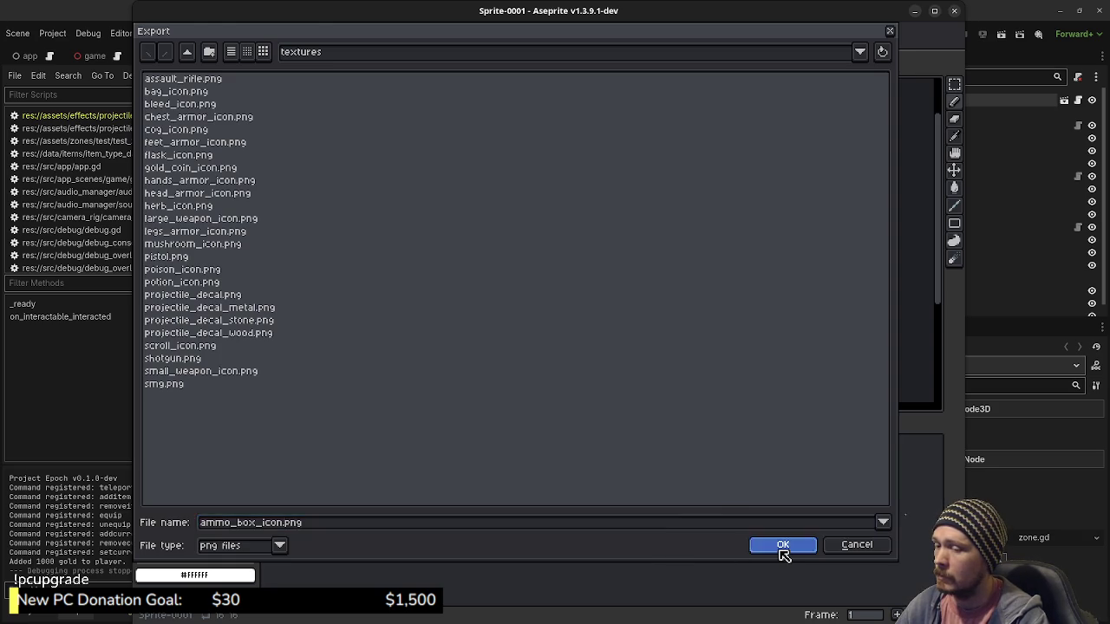
{"action": "left_click", "coordinate": [416, 277]}
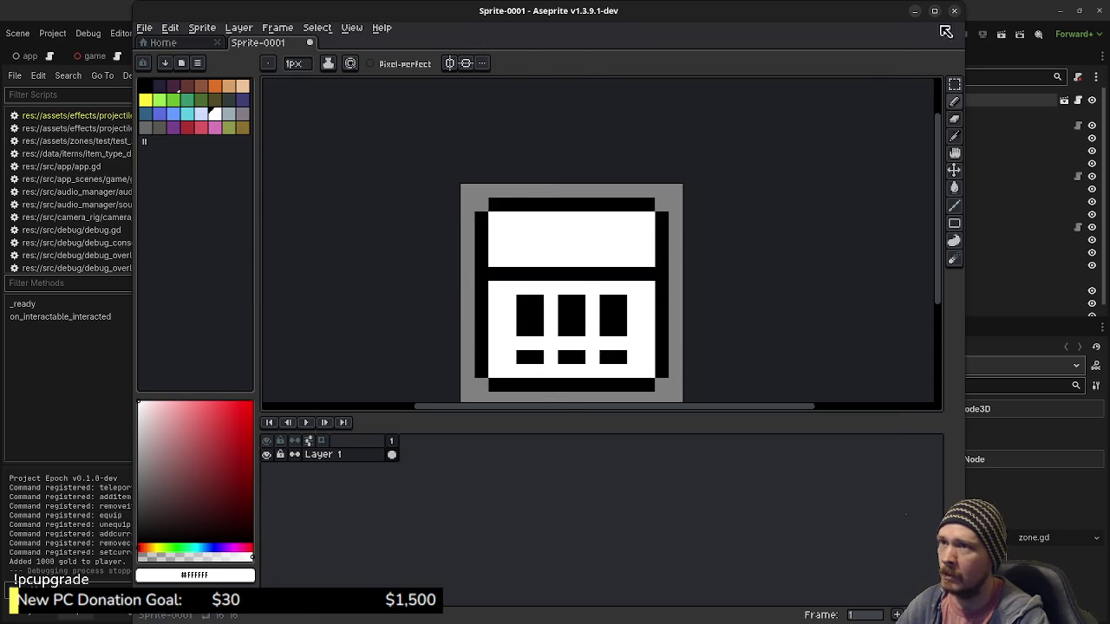
Step: Minimize Aseprite to bring the Godot editor back into view
{"action": "left_click", "coordinate": [915, 11]}
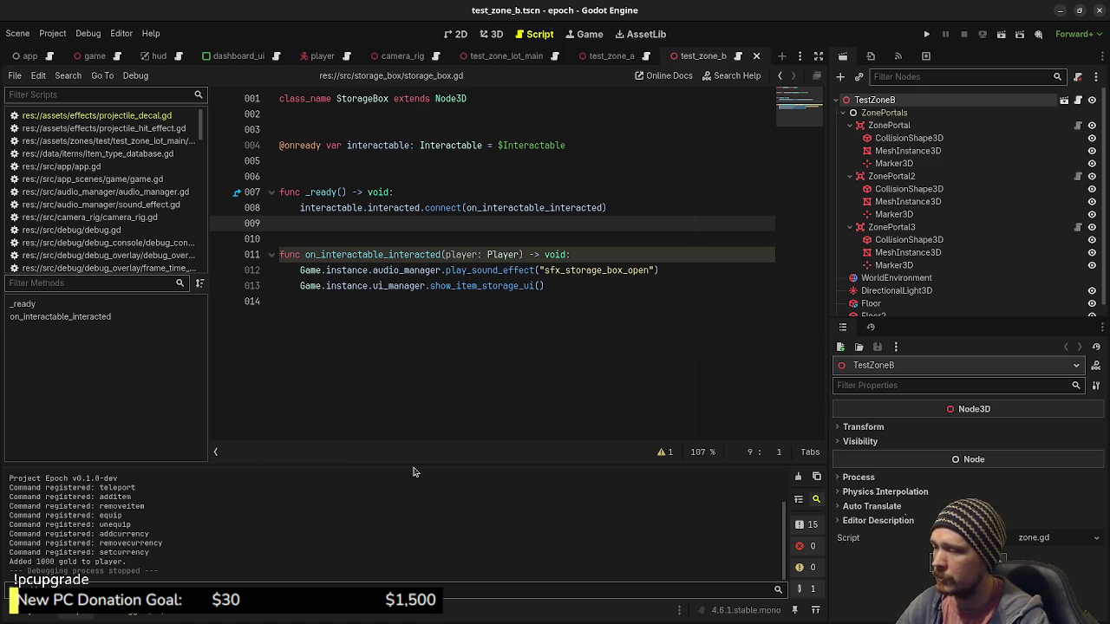
Step: Enlarge the bottom panel, browse the textures folder, and collapse the test and zones folders
{"action": "left_click_drag", "start_coordinate": [415, 464], "coordinate": [419, 433]}
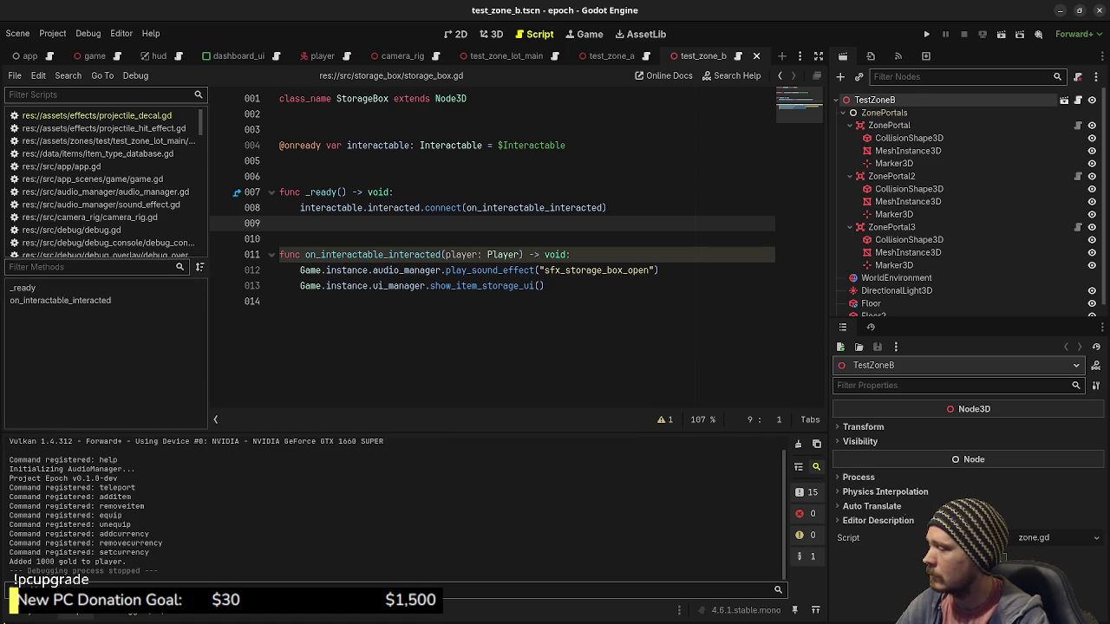
{"action": "left_click", "coordinate": [25, 616]}
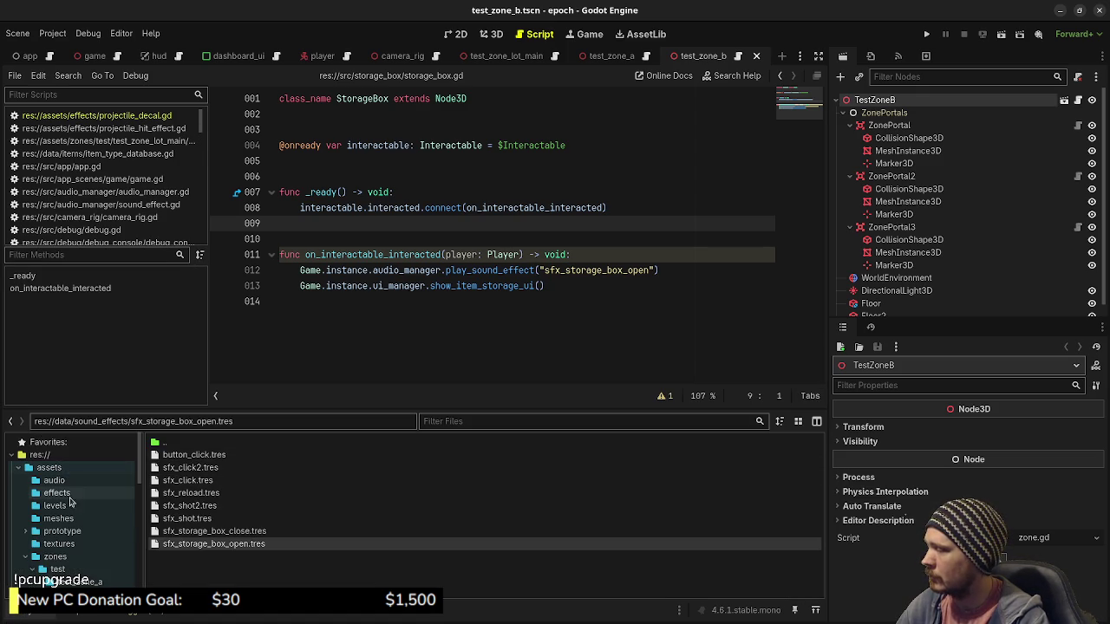
{"action": "left_click", "coordinate": [61, 544]}
{"action": "scroll", "coordinate": [205, 537], "scroll_direction": "down", "scroll_amount": 5}
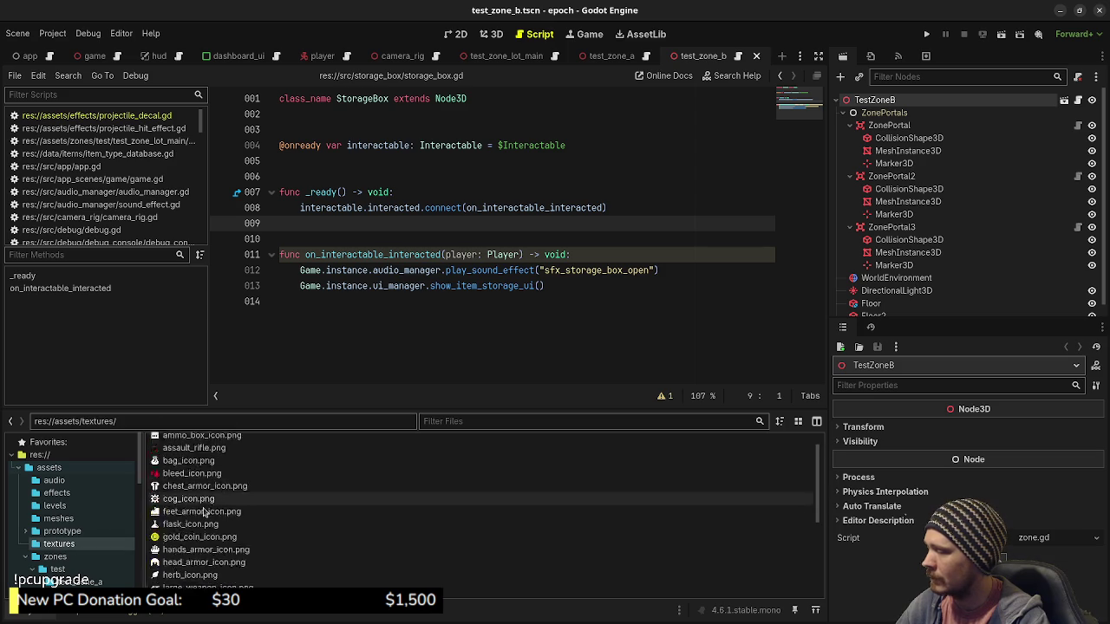
{"action": "scroll", "coordinate": [206, 538], "scroll_direction": "up", "scroll_amount": 5}
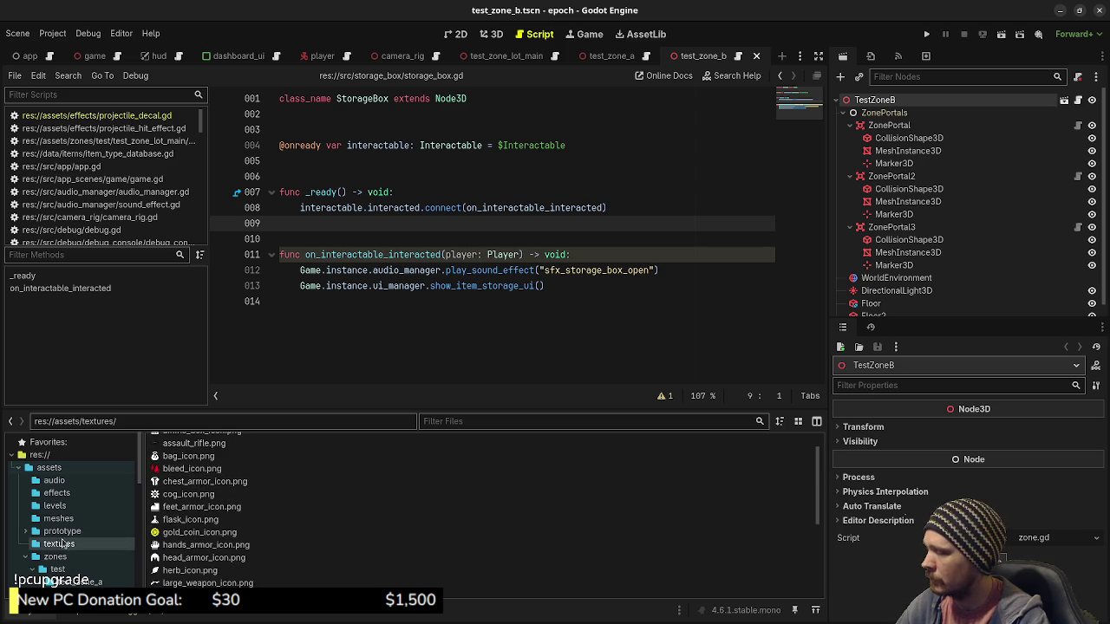
{"action": "left_click", "coordinate": [32, 570]}
{"action": "left_click", "coordinate": [25, 557]}
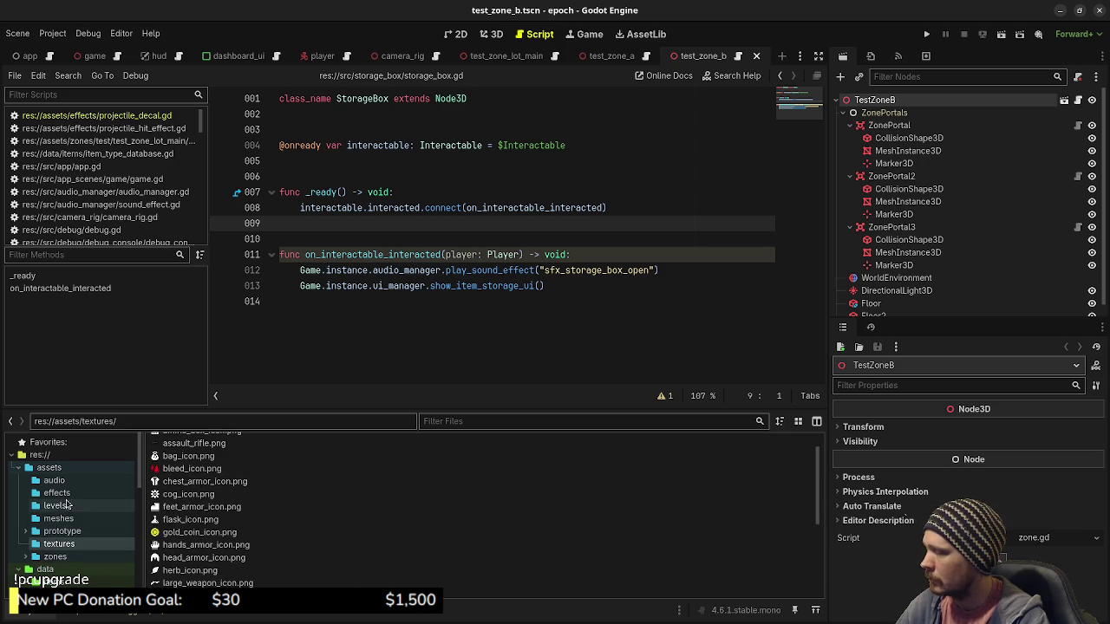
Step: Browse the audio, effects and sound_effects folders, then collapse items and data
{"action": "left_click", "coordinate": [53, 481]}
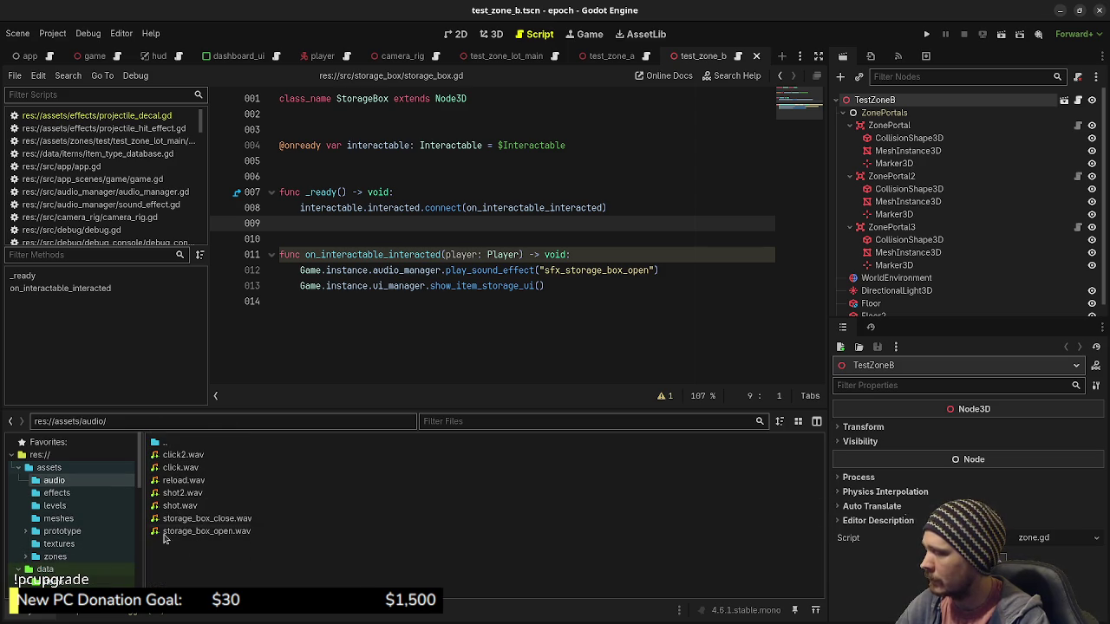
{"action": "left_click", "coordinate": [57, 493]}
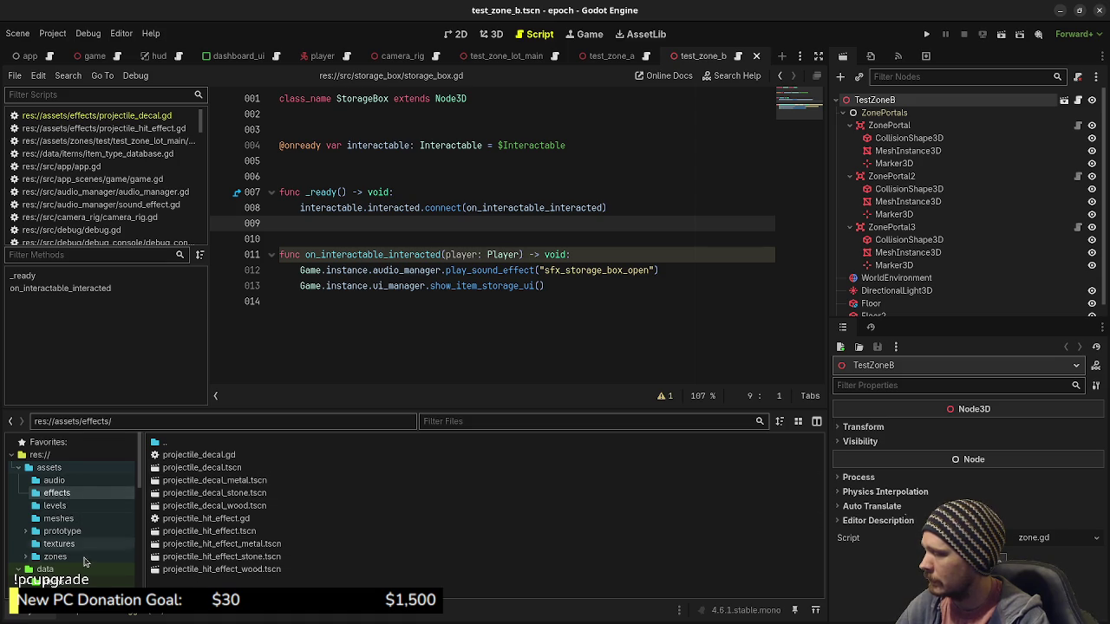
{"action": "scroll", "coordinate": [84, 562], "scroll_direction": "down", "scroll_amount": 3}
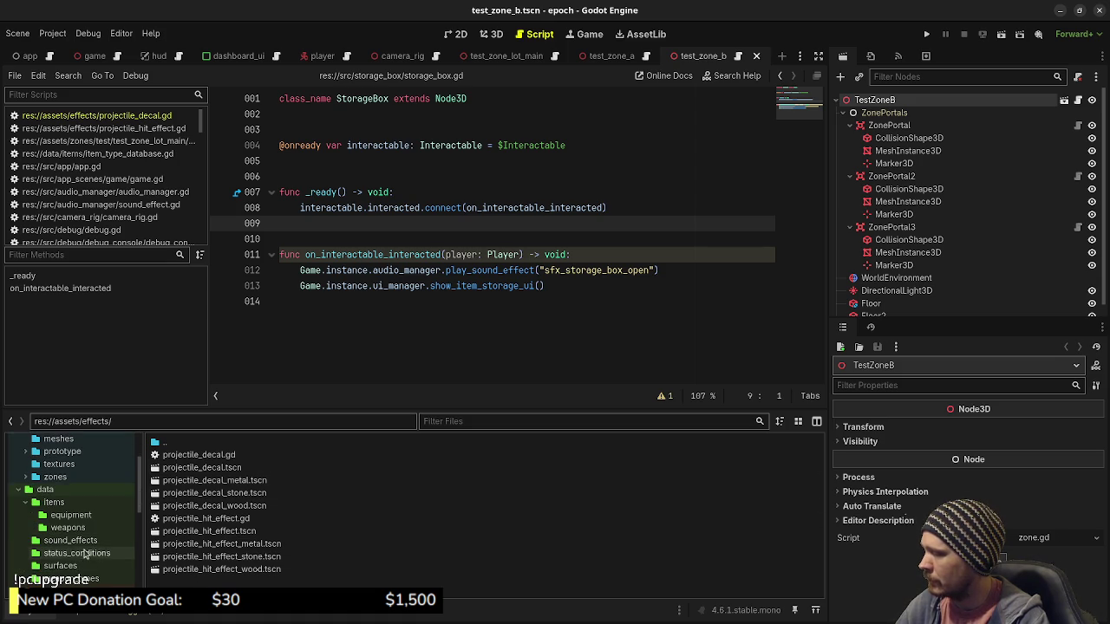
{"action": "left_click", "coordinate": [70, 541]}
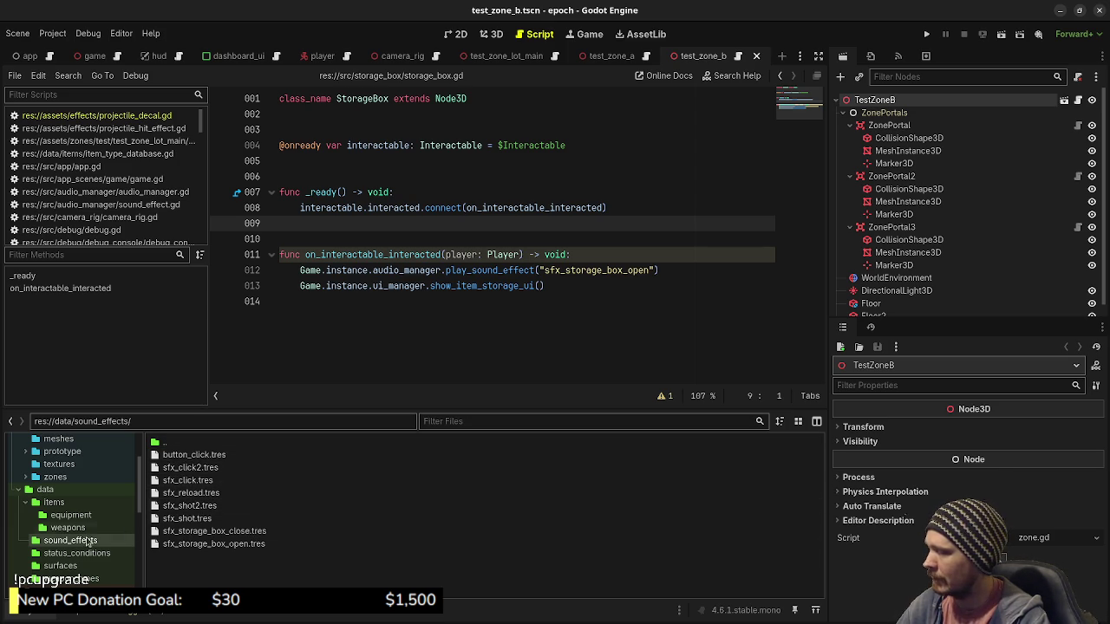
{"action": "left_click", "coordinate": [25, 503]}
{"action": "left_click", "coordinate": [15, 490]}
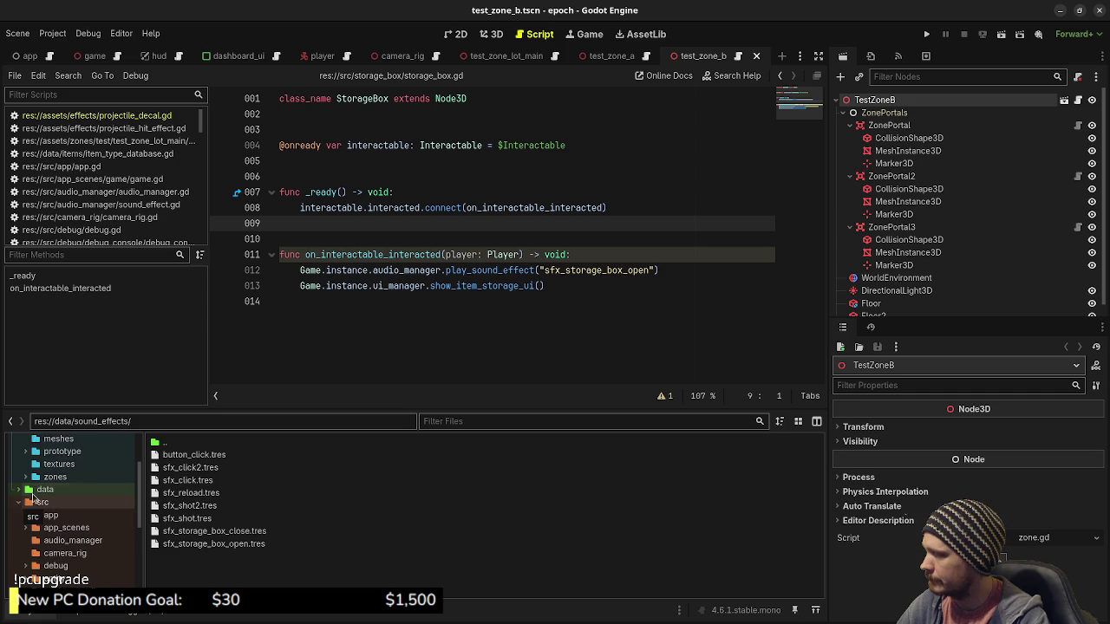
{"action": "scroll", "coordinate": [35, 498], "scroll_direction": "up", "scroll_amount": 3}
Step: Collapse the whole res:// hierarchy, then expand data and open the items folder
{"action": "right_click", "coordinate": [50, 469]}
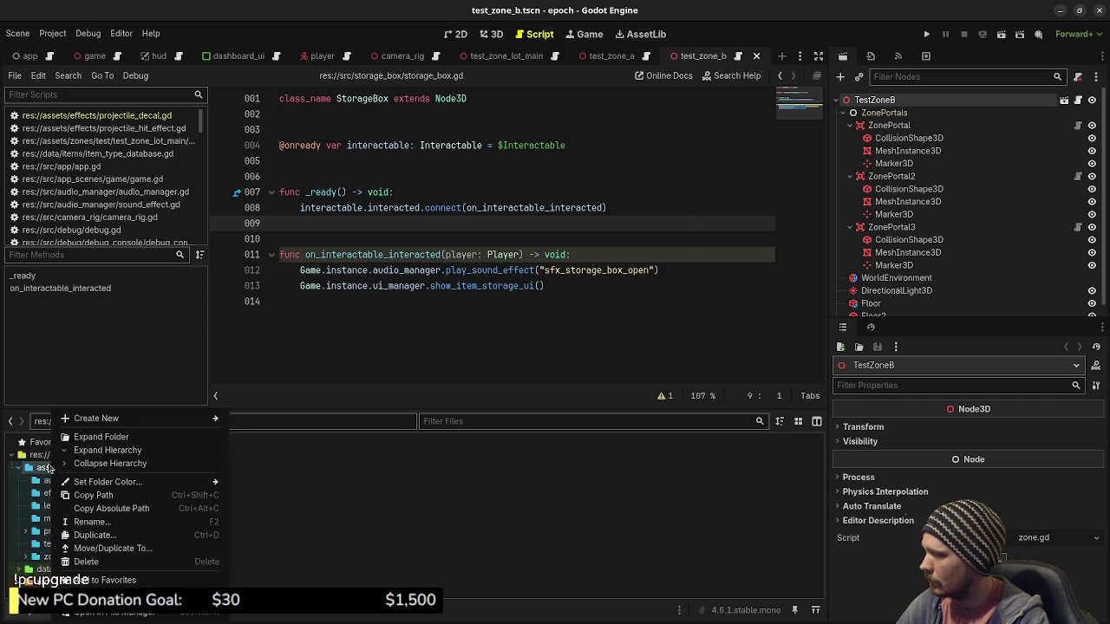
{"action": "left_click", "coordinate": [50, 468]}
{"action": "left_click", "coordinate": [44, 456]}
{"action": "right_click", "coordinate": [49, 457]}
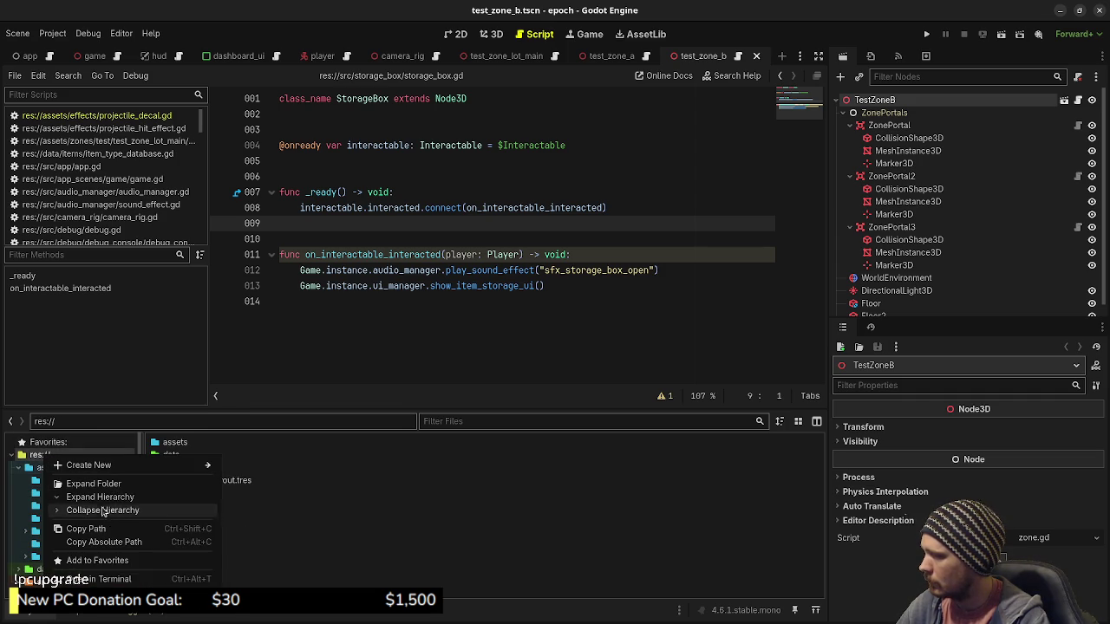
{"action": "left_click", "coordinate": [102, 510]}
{"action": "left_click", "coordinate": [14, 456]}
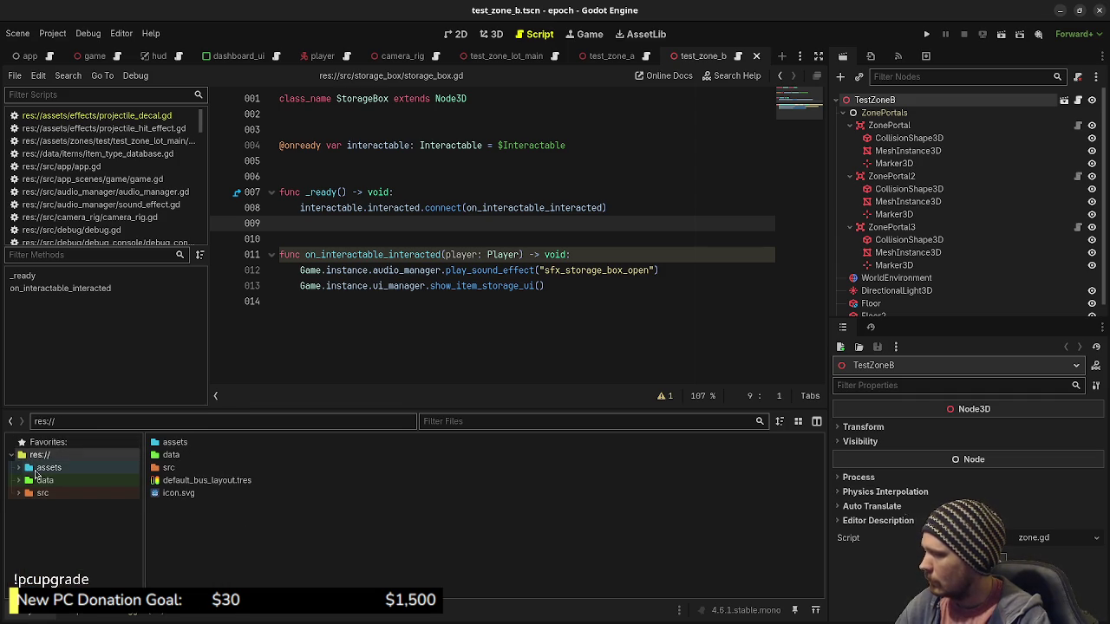
{"action": "left_click", "coordinate": [18, 468]}
{"action": "left_click", "coordinate": [19, 468]}
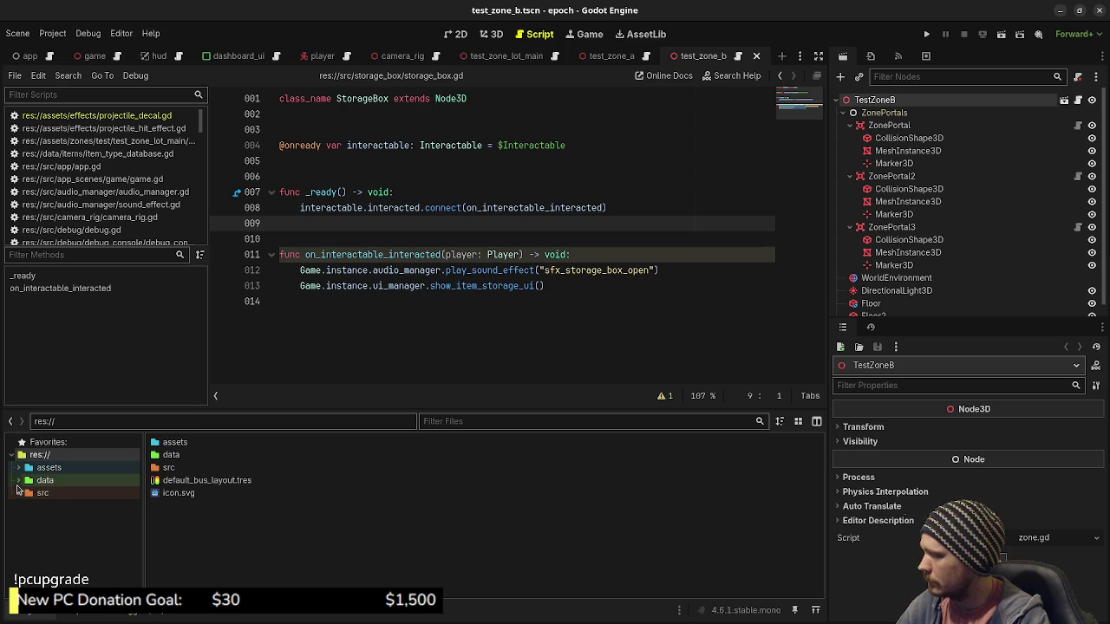
{"action": "left_click", "coordinate": [19, 480]}
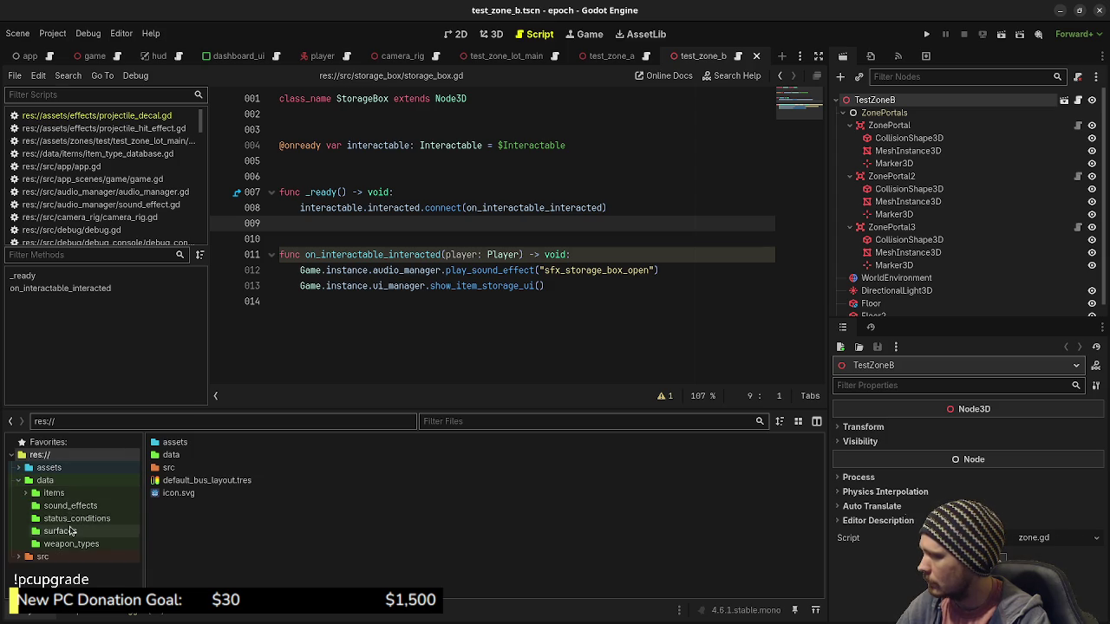
{"action": "left_click", "coordinate": [66, 492]}
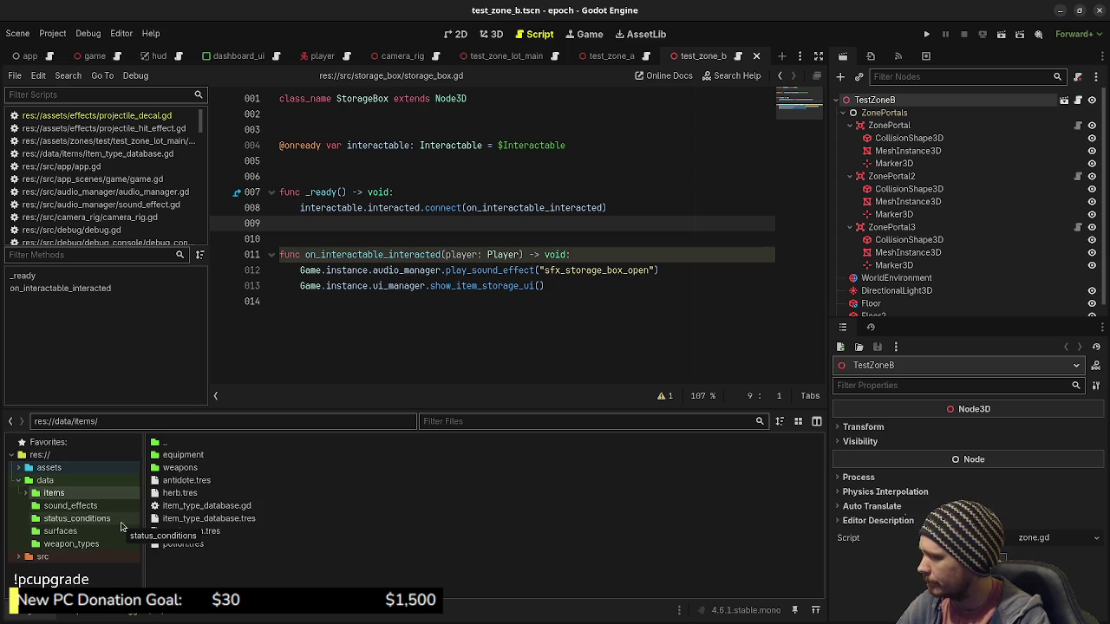
{"action": "right_click", "coordinate": [189, 576]}
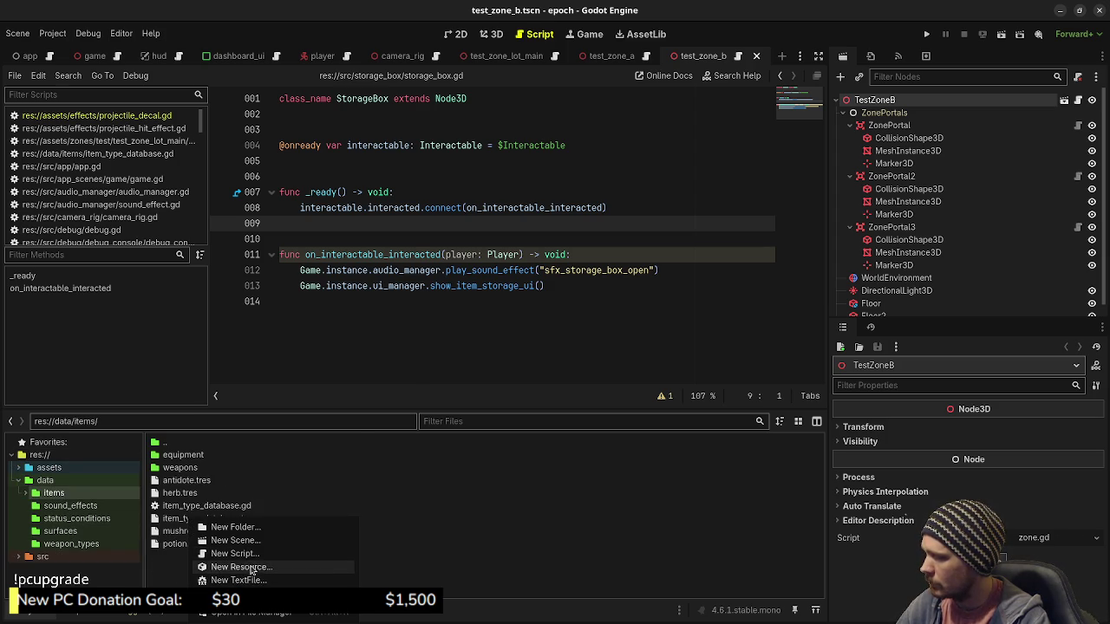
Step: Create a new resource of type ItemTypeConsumable from the file list
{"action": "left_click", "coordinate": [250, 568]}
{"action": "type", "text": "ite"}
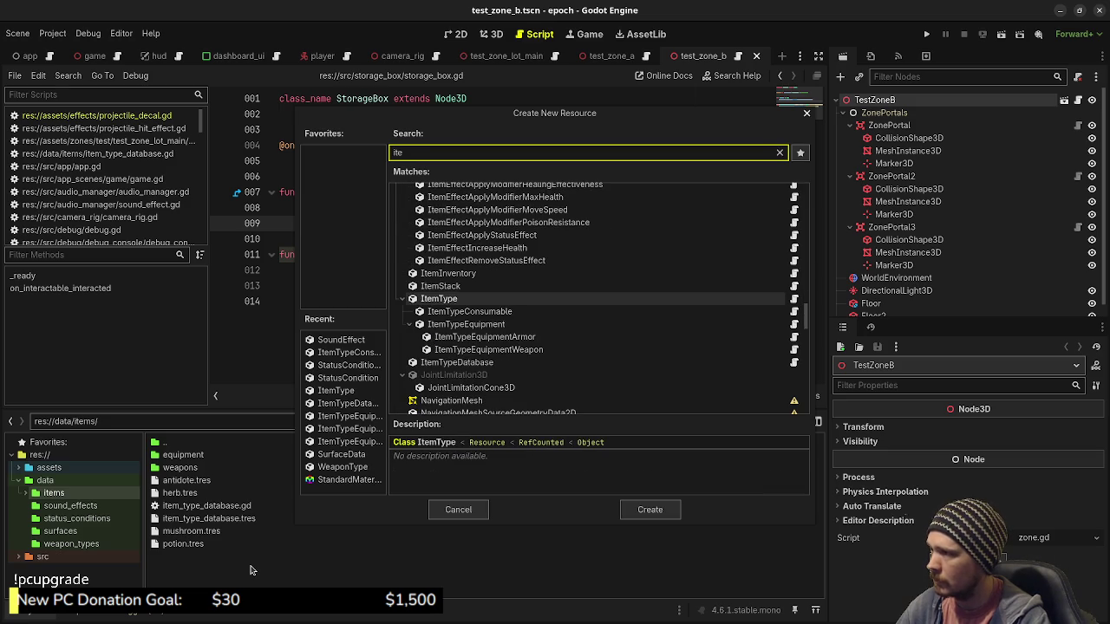
{"action": "left_click", "coordinate": [503, 314]}
{"action": "left_click", "coordinate": [624, 513]}
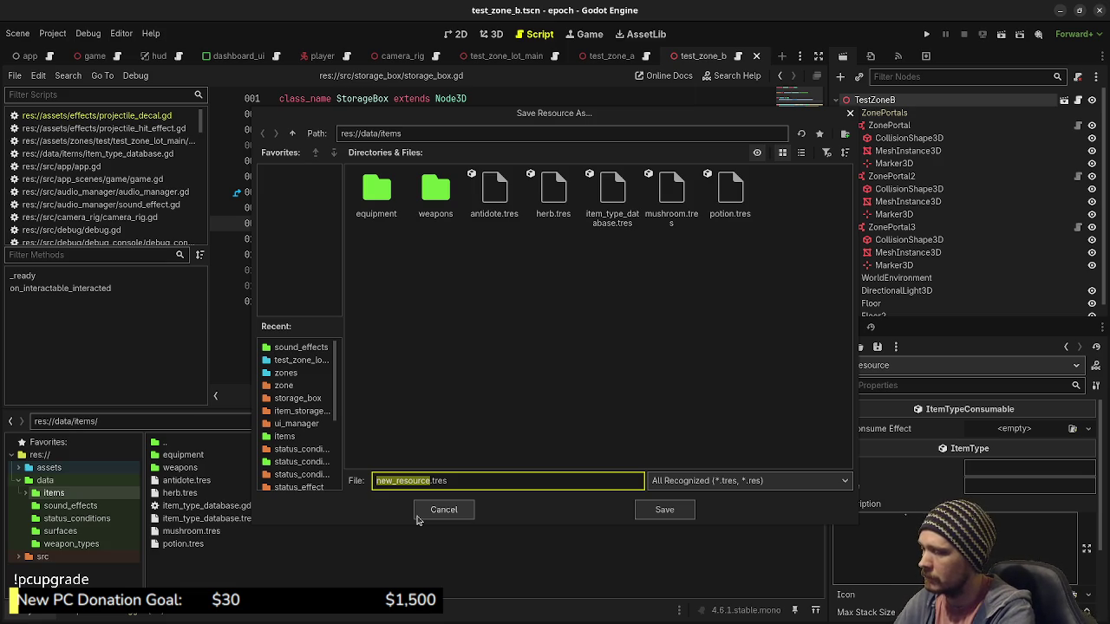
Step: Save the new resource as item_consumable_ammo_box.tres
{"action": "type", "text": "consumab"}
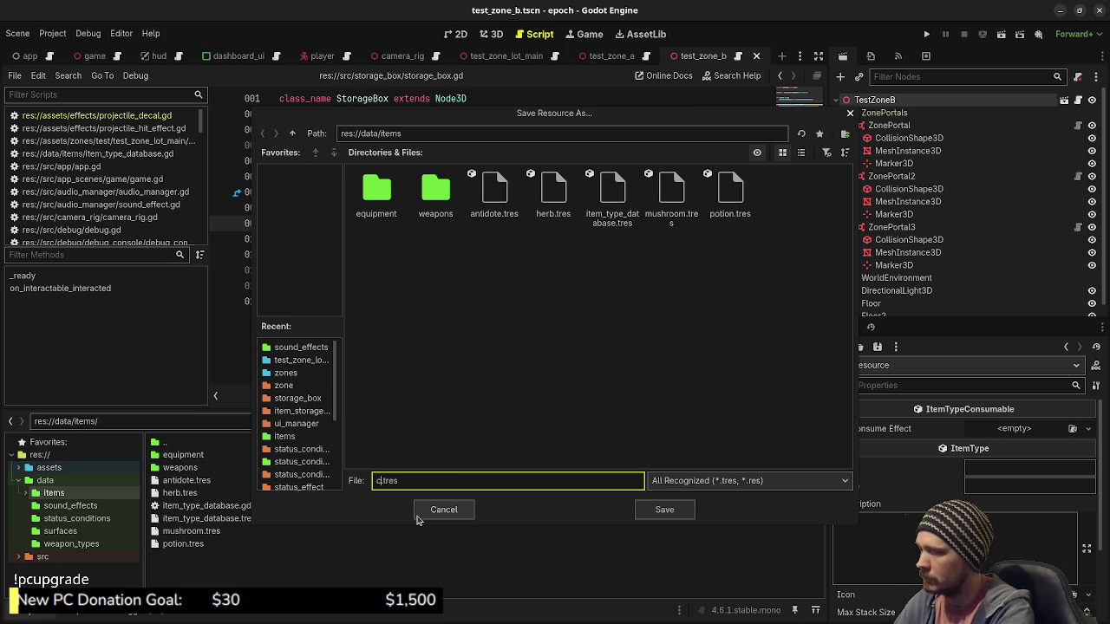
{"action": "type", "text": "le_"}
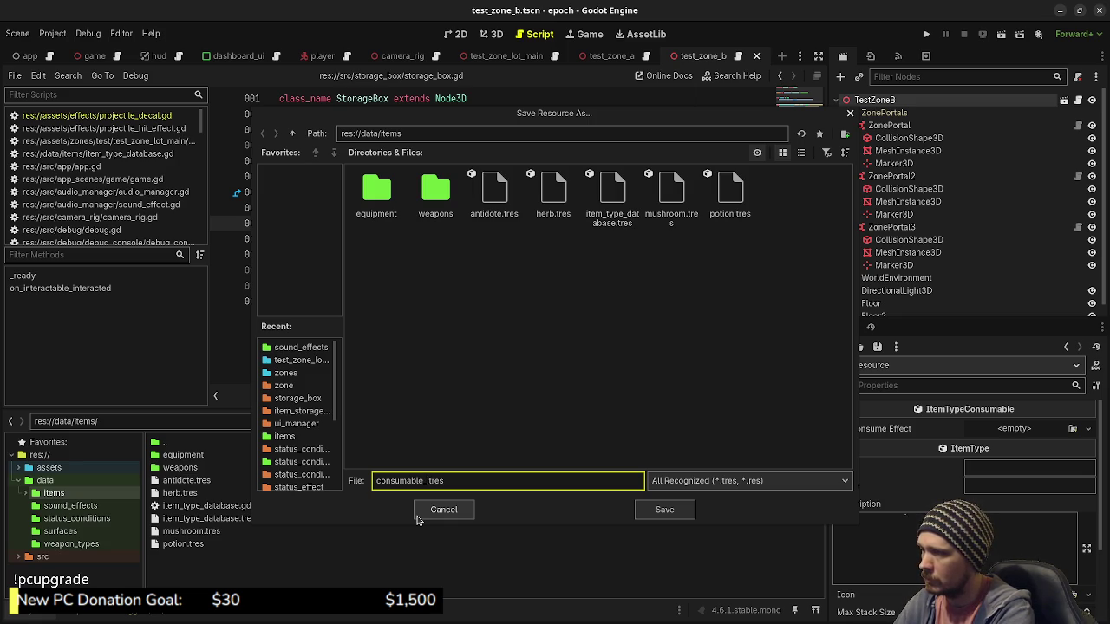
{"action": "key", "text": "BackSpace"}
{"action": "key", "text": "BackSpace"}
{"action": "key", "text": "BackSpace"}
{"action": "type", "text": "item_consumable_"}
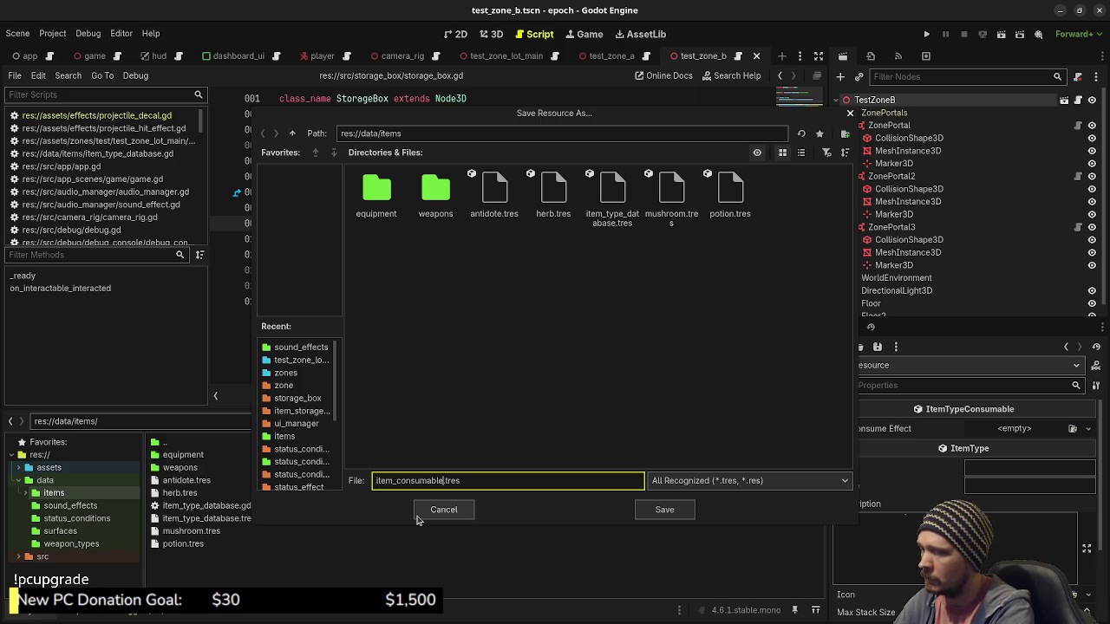
{"action": "type", "text": "ammo_box"}
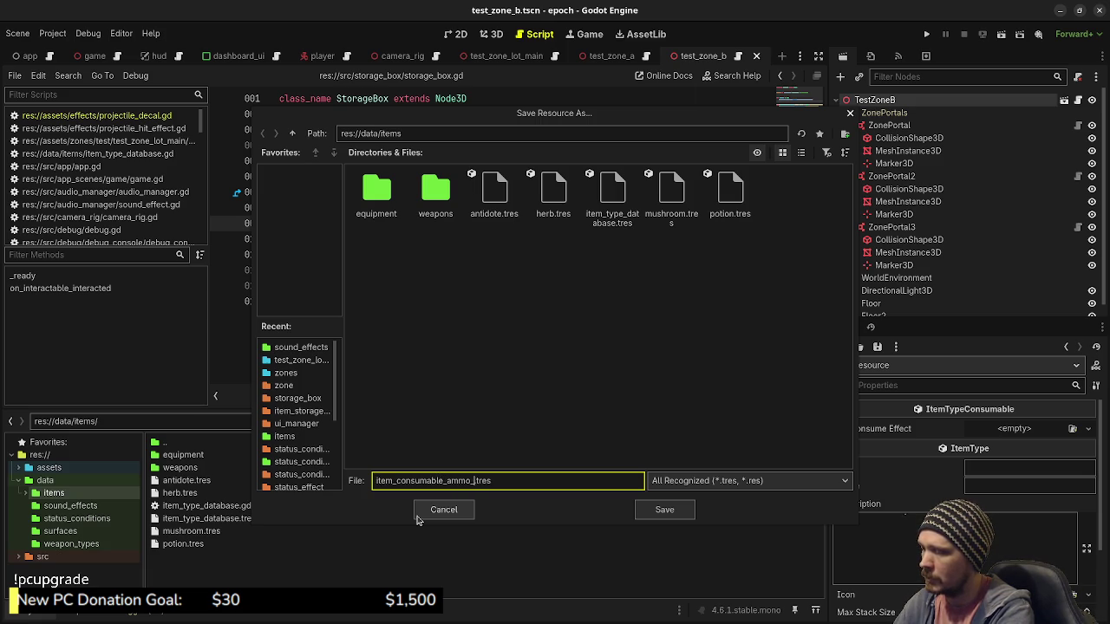
{"action": "key", "text": "Return"}
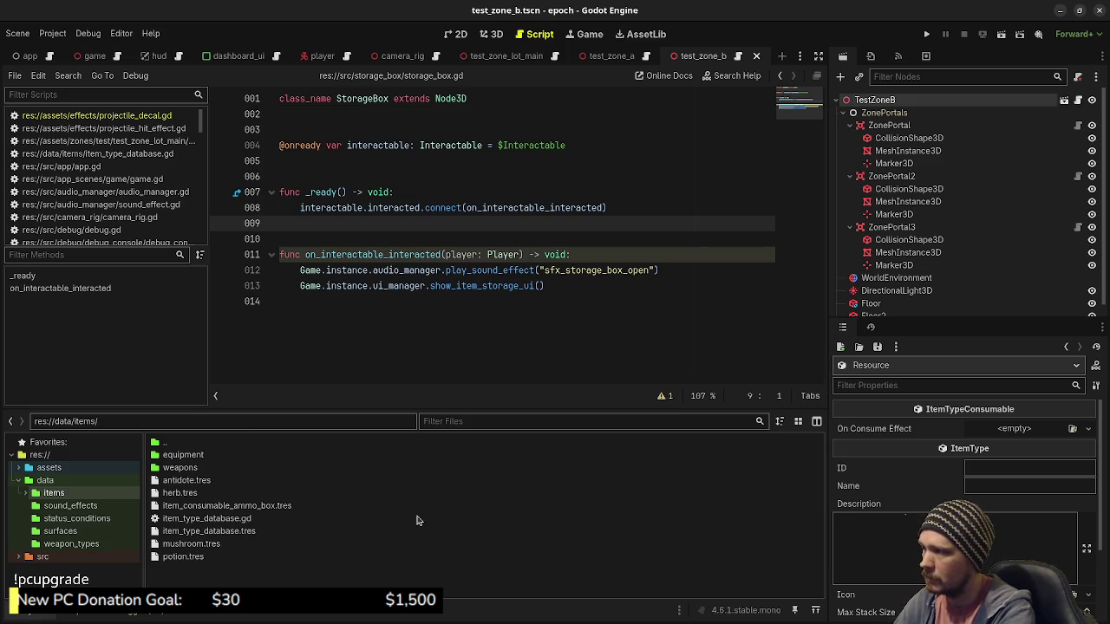
Step: Set ID item_consumable_ammo_box, name Ammo Box, description 'Fully replenishes ammo.' in the Inspector
{"action": "left_click", "coordinate": [227, 507]}
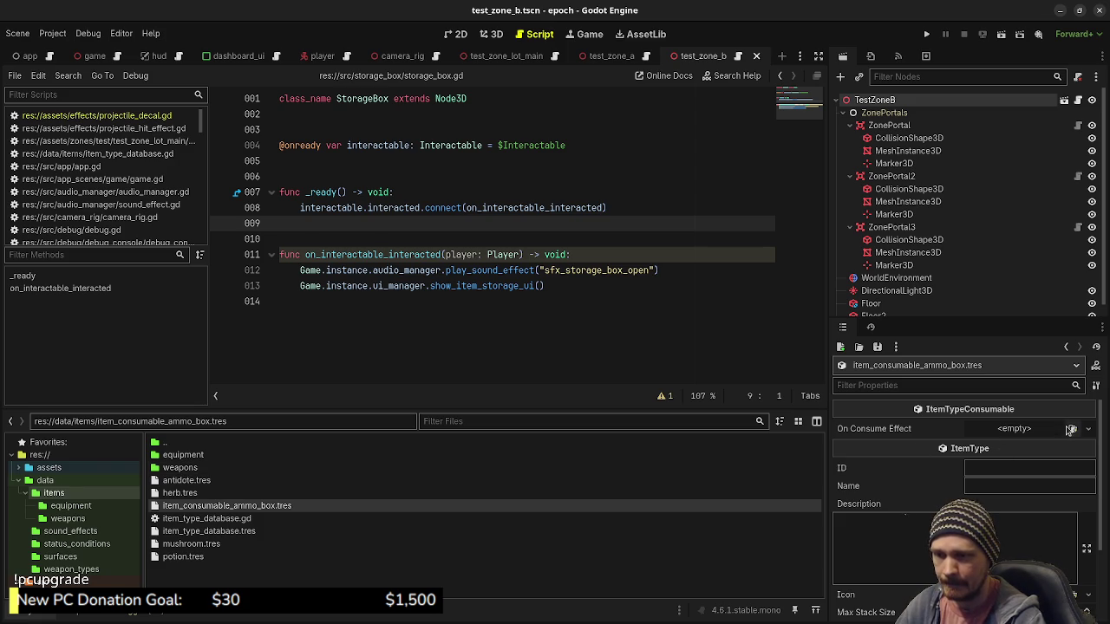
{"action": "left_click", "coordinate": [1020, 467]}
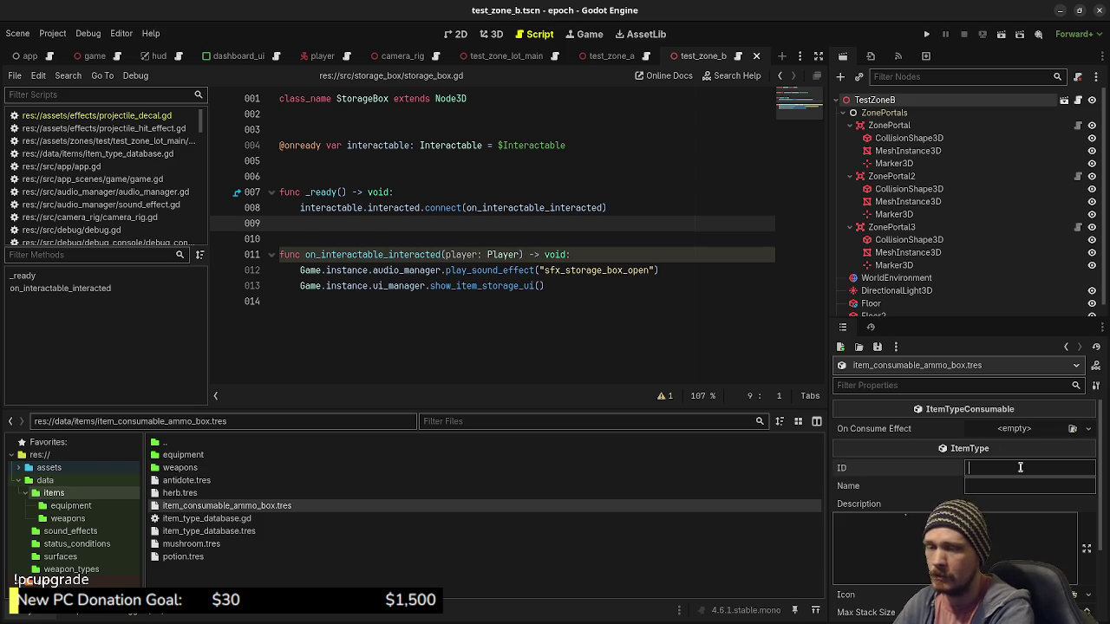
{"action": "type", "text": "item_consum"}
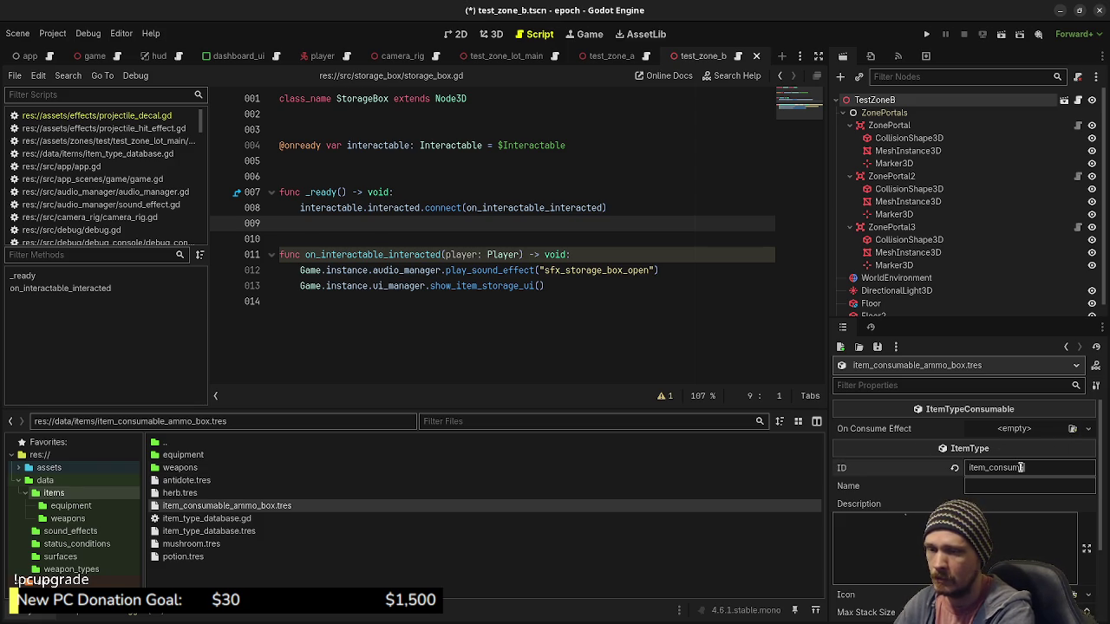
{"action": "type", "text": "able_ammo_box"}
{"action": "key", "text": "Tab"}
{"action": "type", "text": "Ammo Bo"}
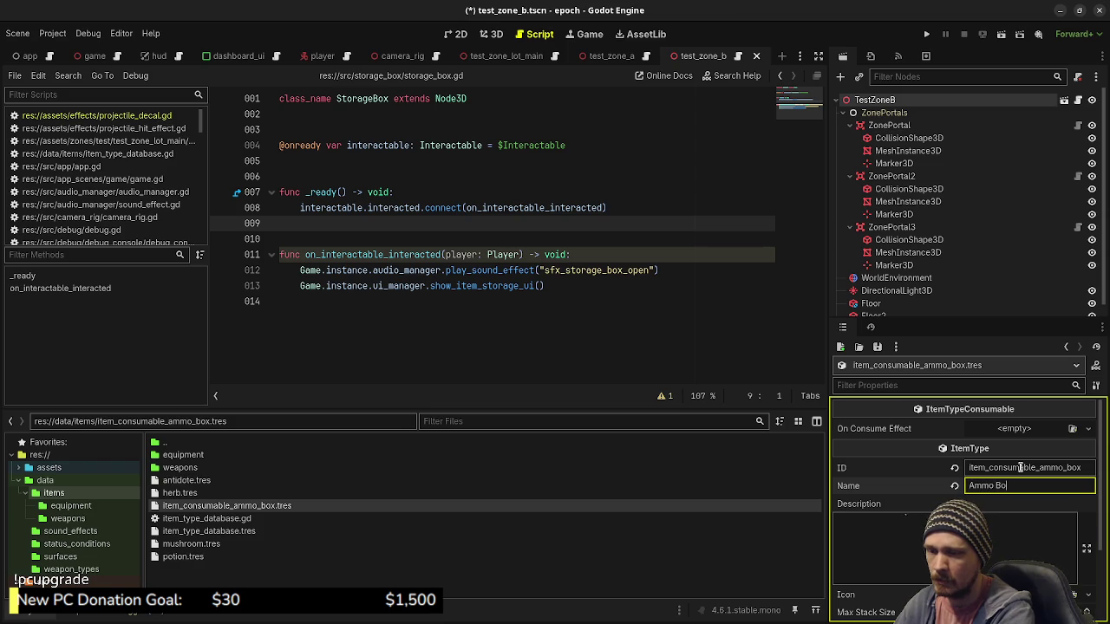
{"action": "type", "text": "x"}
{"action": "key", "text": "Tab"}
{"action": "type", "text": "F"}
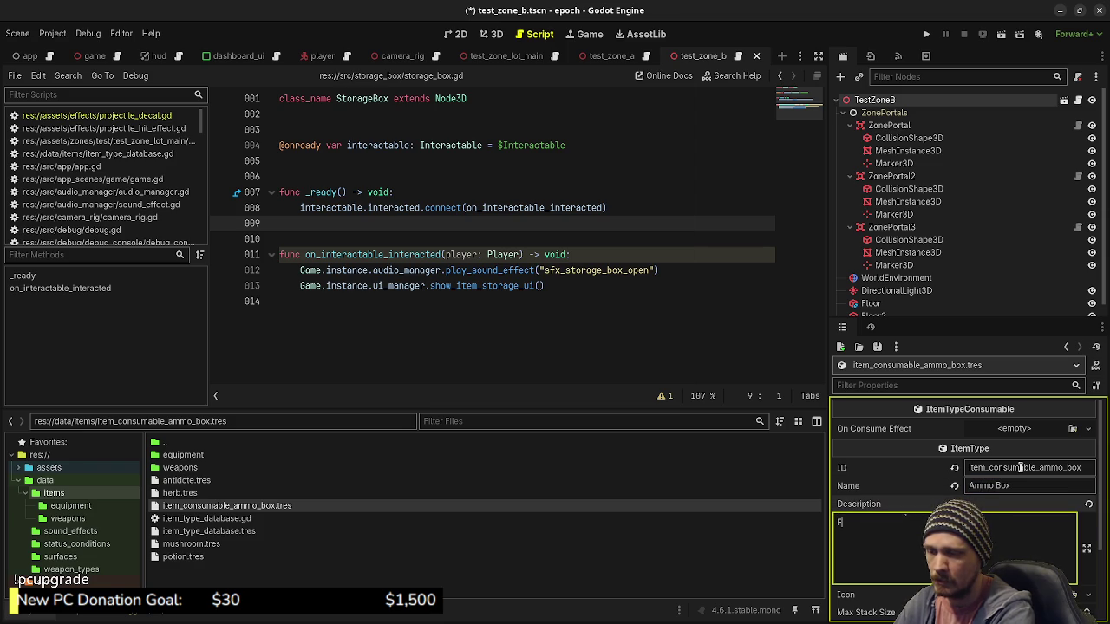
{"action": "type", "text": "ully replenishes amm"}
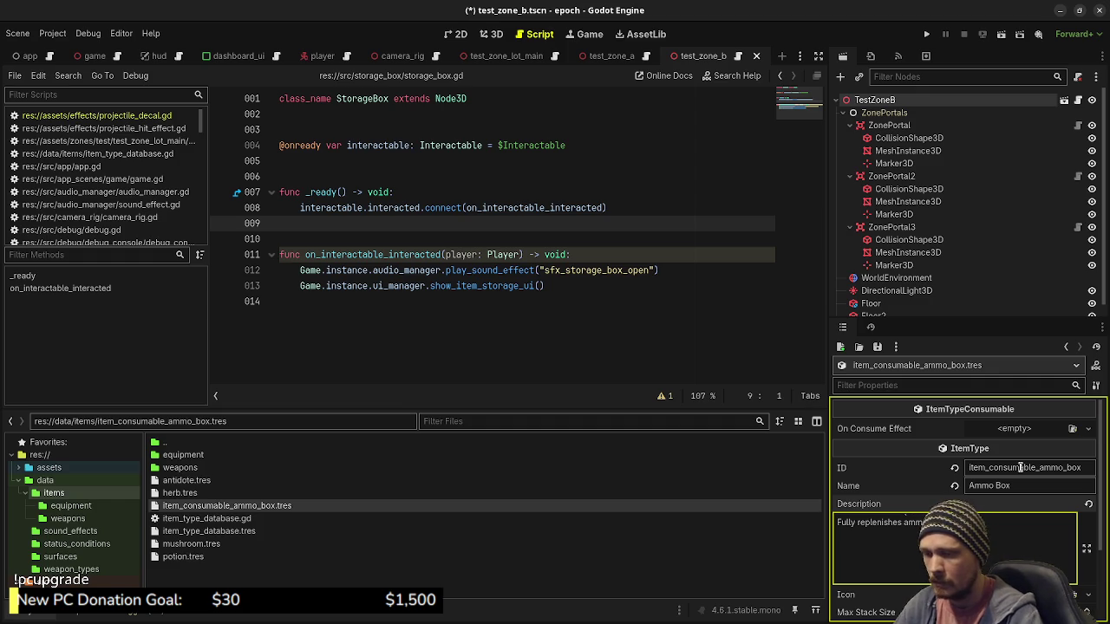
Step: Assign ammo_box_icon.png as the item's icon texture
{"action": "scroll", "coordinate": [1021, 468], "scroll_direction": "down", "scroll_amount": 2}
{"action": "left_click", "coordinate": [1072, 491]}
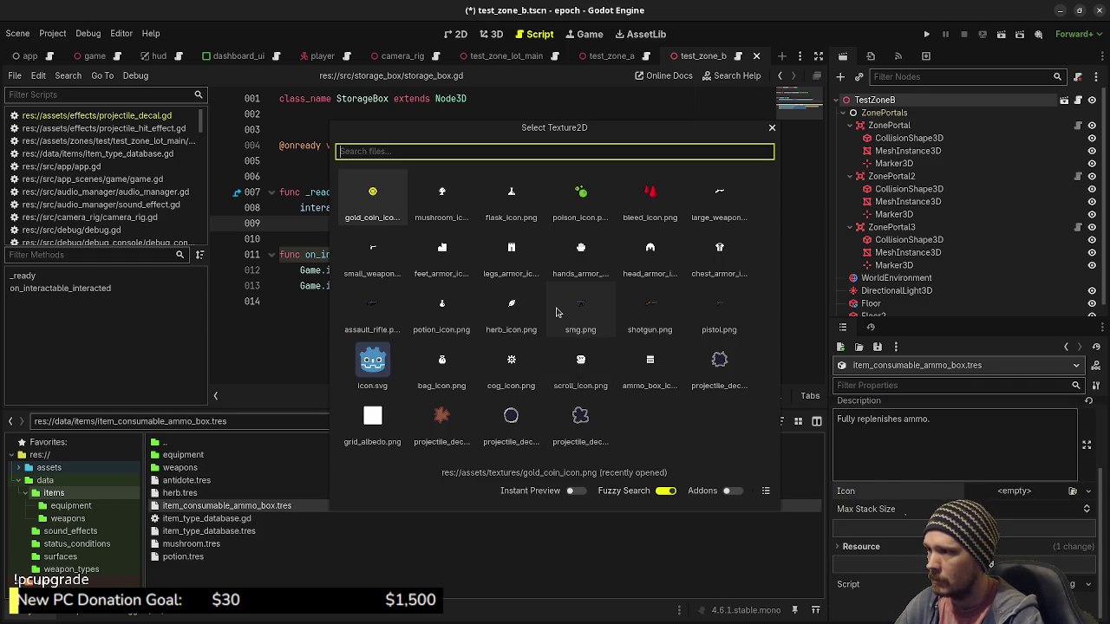
{"action": "double_click", "coordinate": [649, 362]}
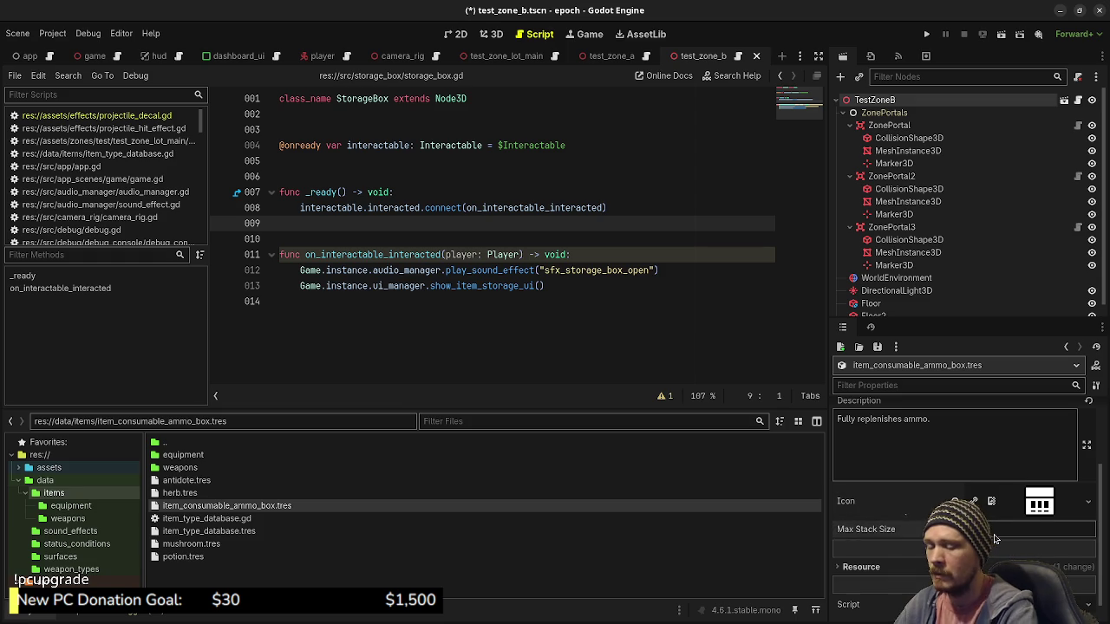
{"action": "scroll", "coordinate": [912, 521], "scroll_direction": "up", "scroll_amount": 3}
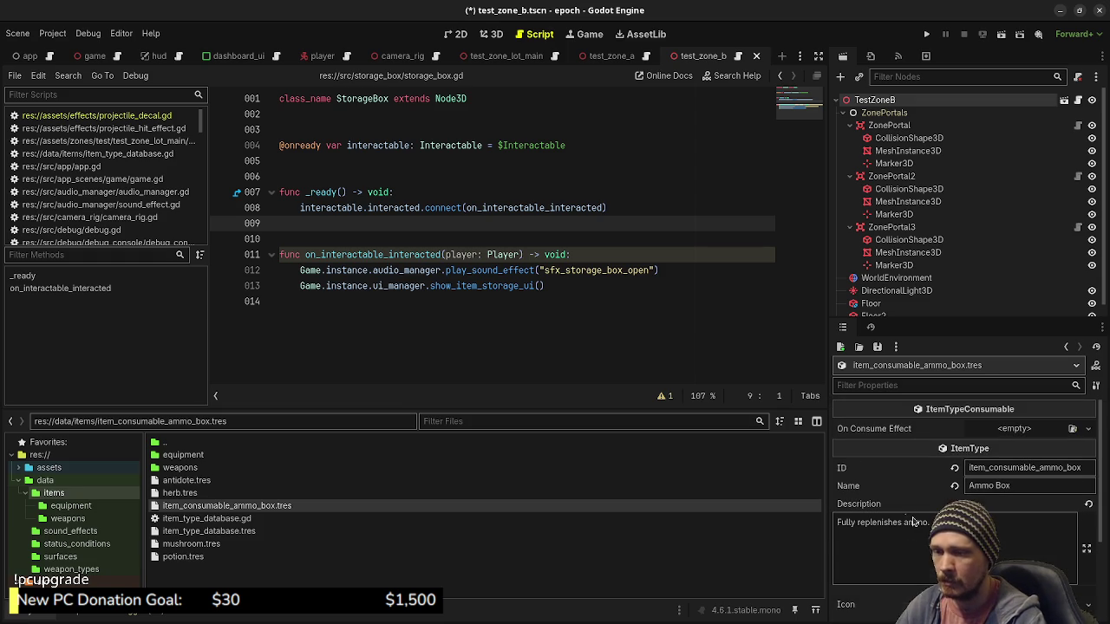
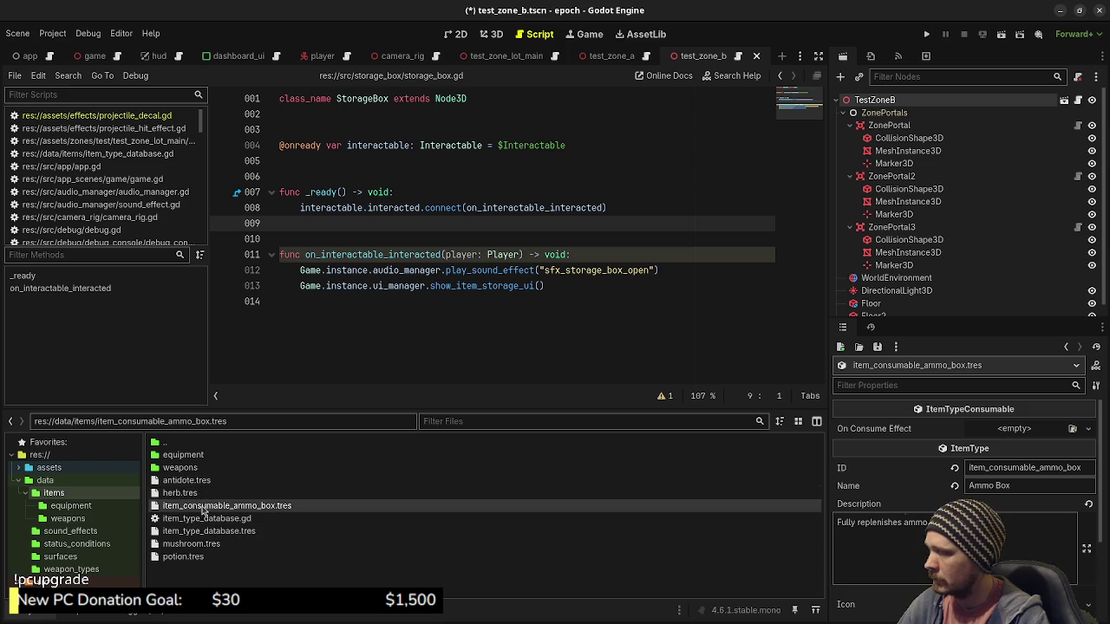
Step: Inspect the consume effects on the antidote.tres and potion.tres item resources
{"action": "left_click", "coordinate": [187, 481]}
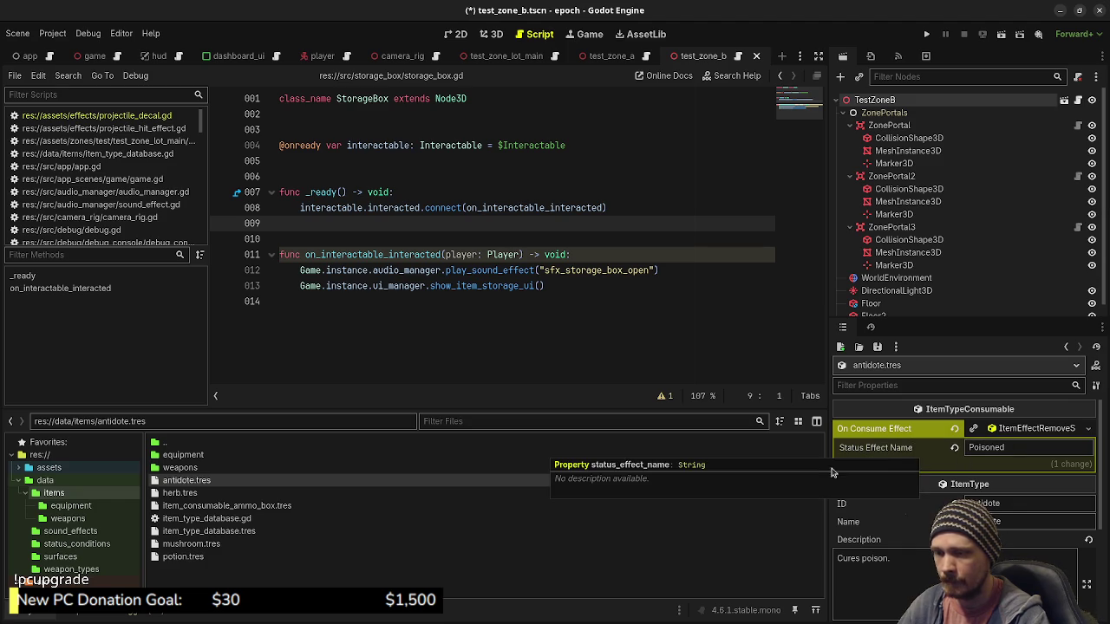
{"action": "left_click", "coordinate": [185, 556]}
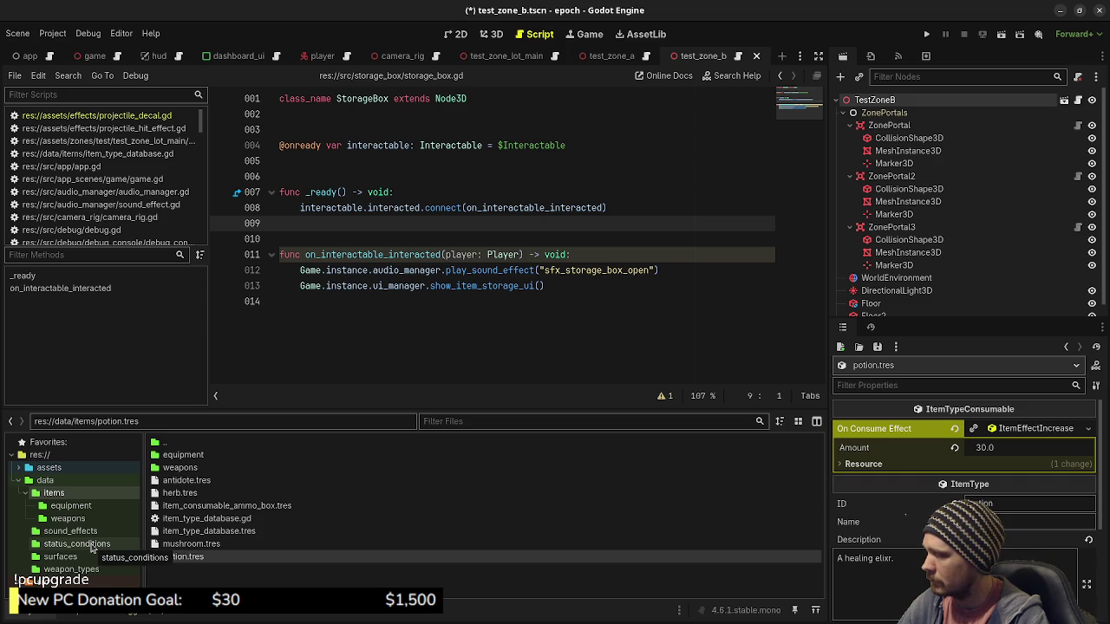
{"action": "left_click", "coordinate": [90, 546]}
Step: Review the Poisoned status condition resource and its StatusEffectPoison effect
{"action": "left_click", "coordinate": [240, 457]}
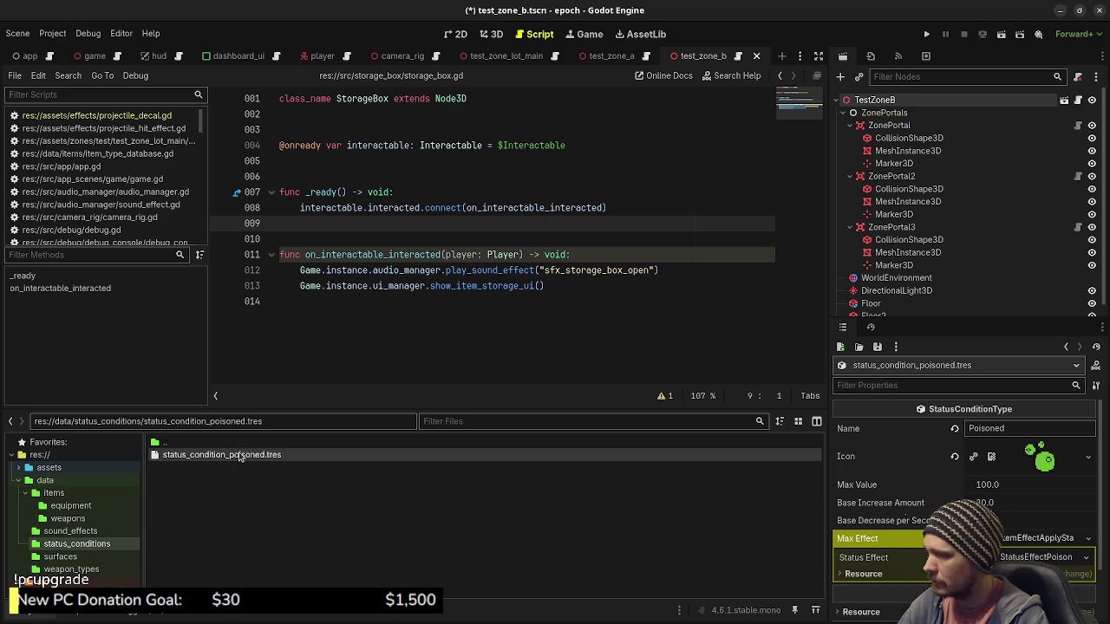
{"action": "scroll", "coordinate": [900, 512], "scroll_direction": "down", "scroll_amount": 2}
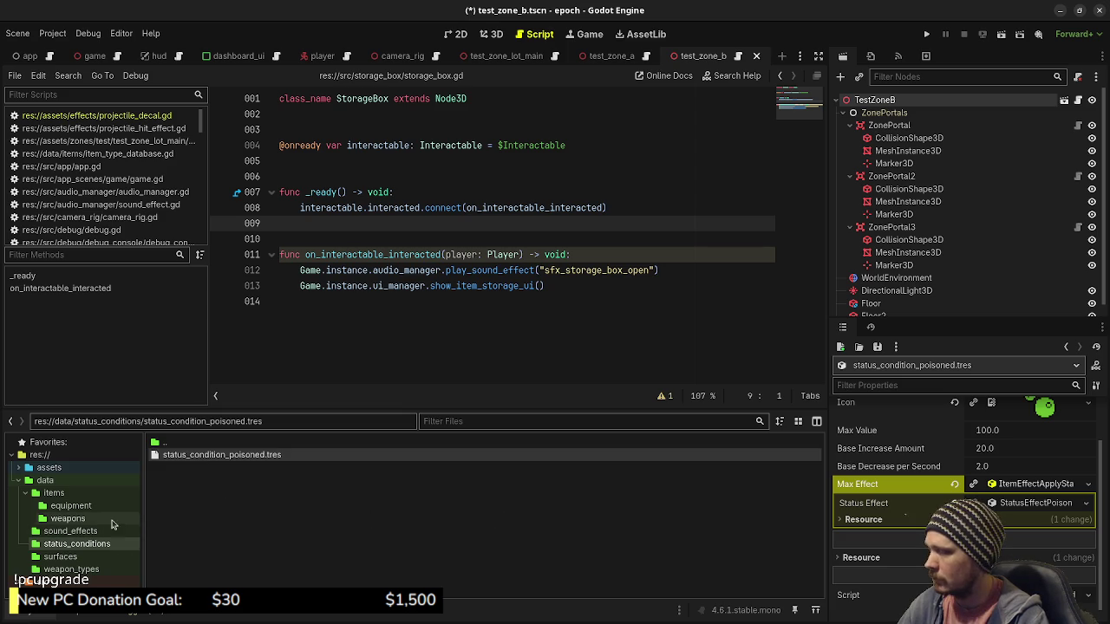
{"action": "left_click", "coordinate": [55, 493]}
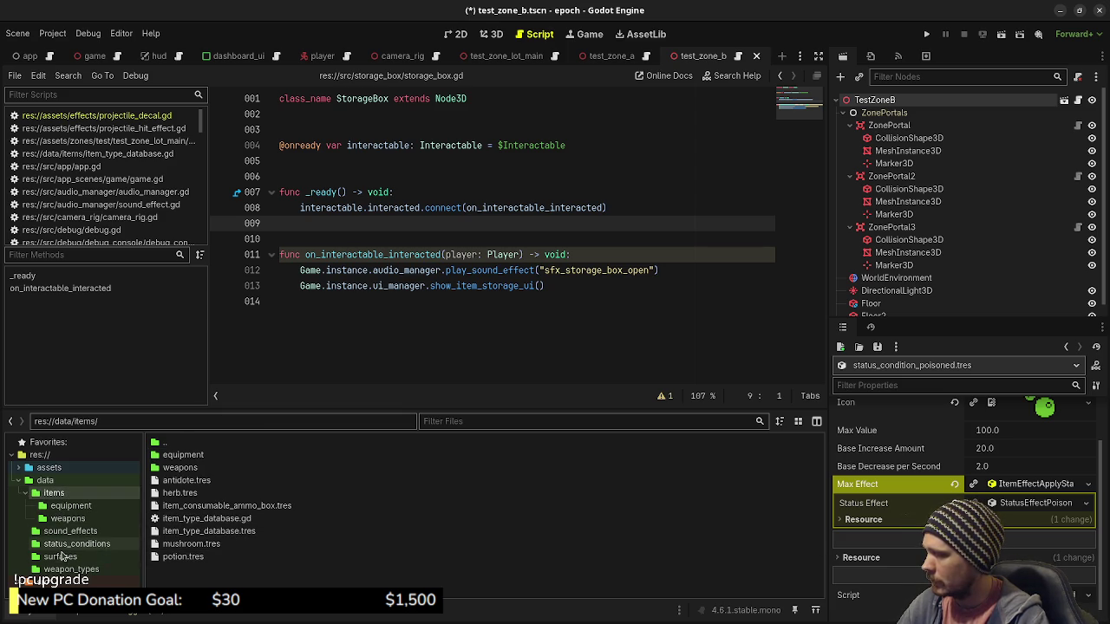
Step: Start a new script in the src/item/item_effects folder
{"action": "scroll", "coordinate": [91, 551], "scroll_direction": "down", "scroll_amount": 3}
{"action": "scroll", "coordinate": [86, 533], "scroll_direction": "down", "scroll_amount": 4}
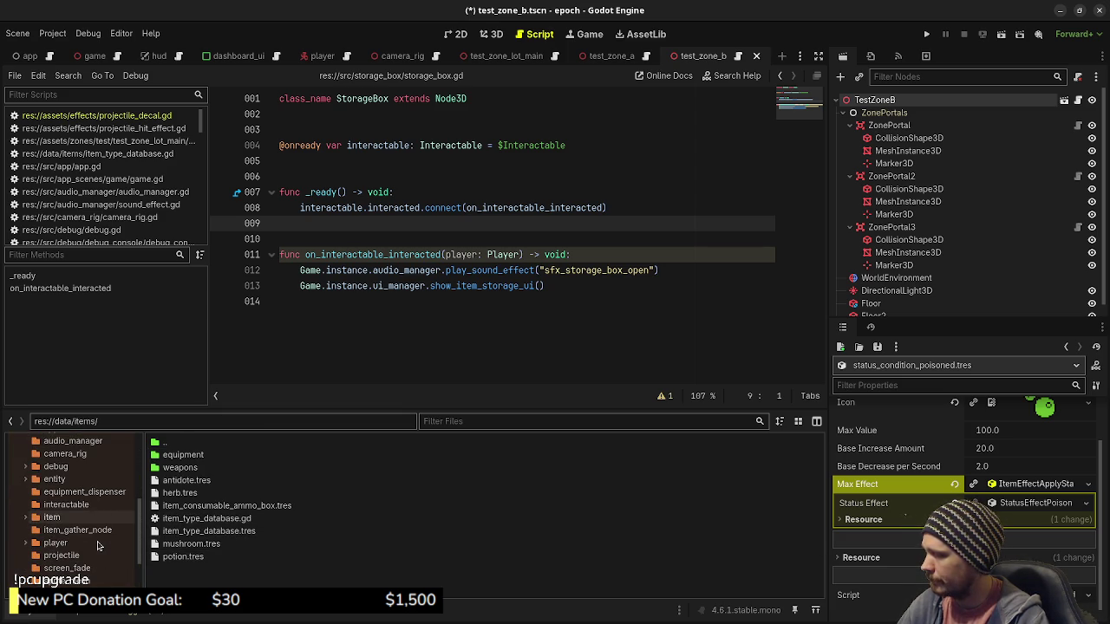
{"action": "left_click", "coordinate": [23, 518]}
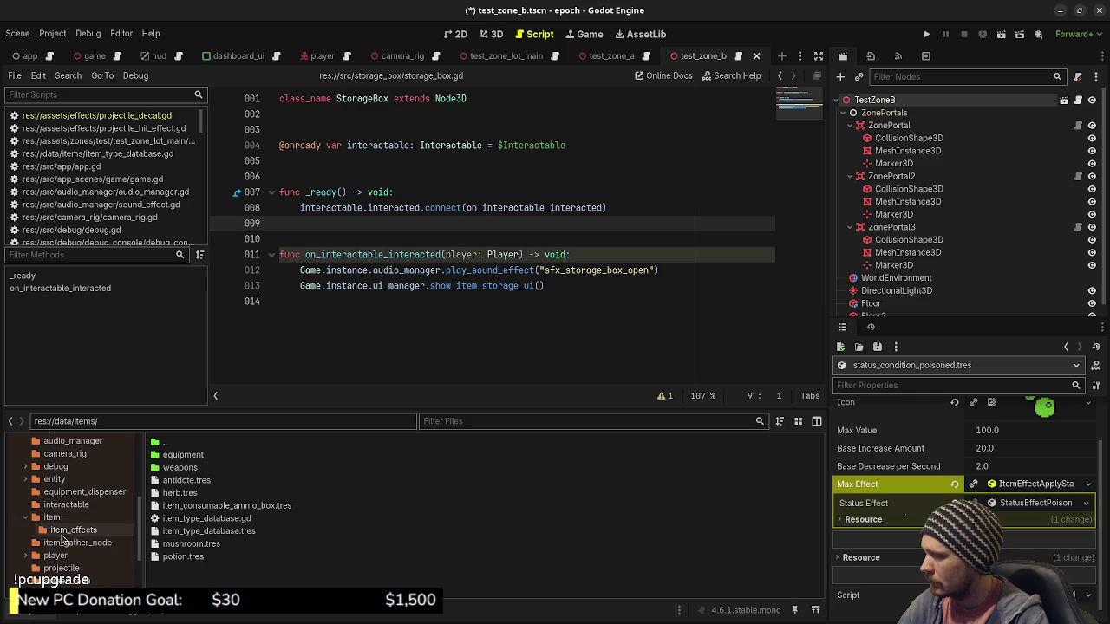
{"action": "left_click", "coordinate": [74, 530]}
{"action": "right_click", "coordinate": [221, 564]}
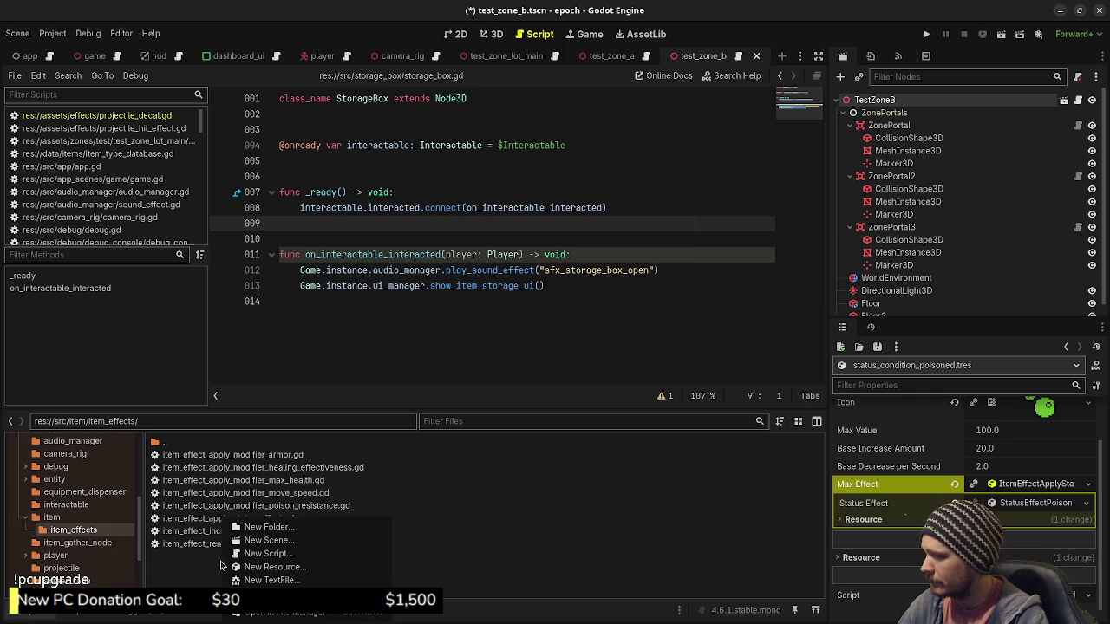
{"action": "left_click", "coordinate": [291, 555]}
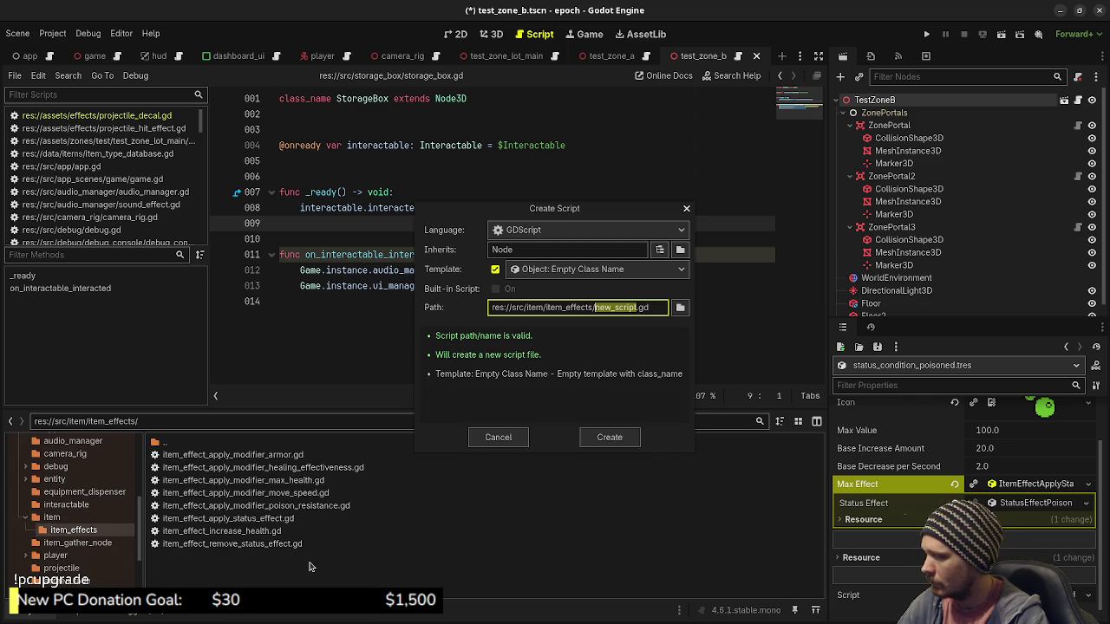
Step: Name the new script item_effect_ammo_box_restore.gd and create it
{"action": "type", "text": "item_effect_"}
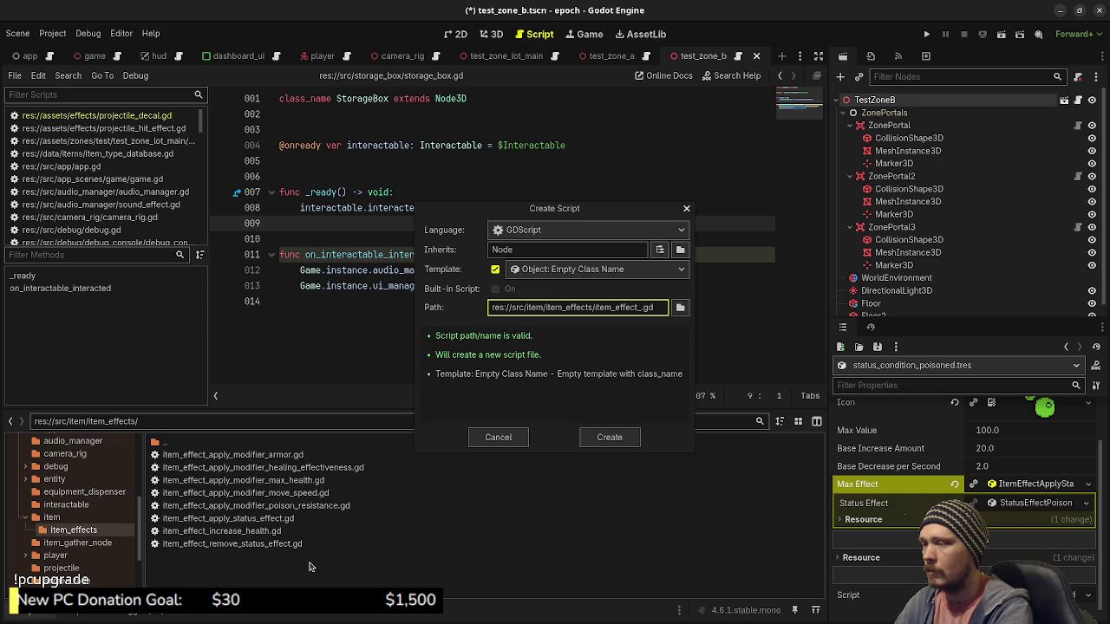
{"action": "type", "text": "restore_"}
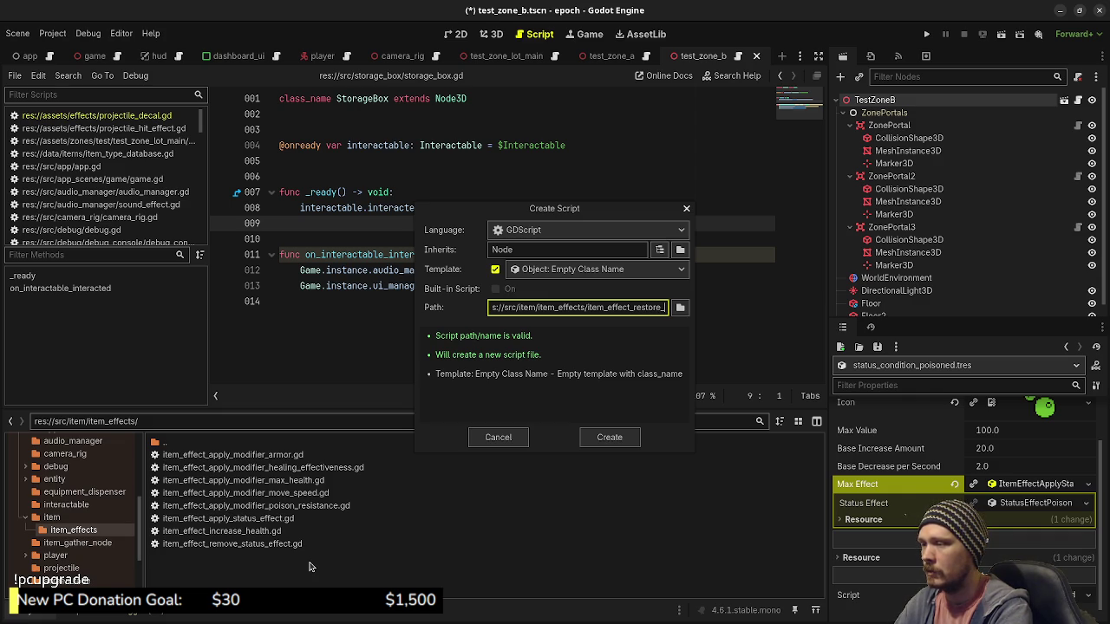
{"action": "type", "text": "ammo"}
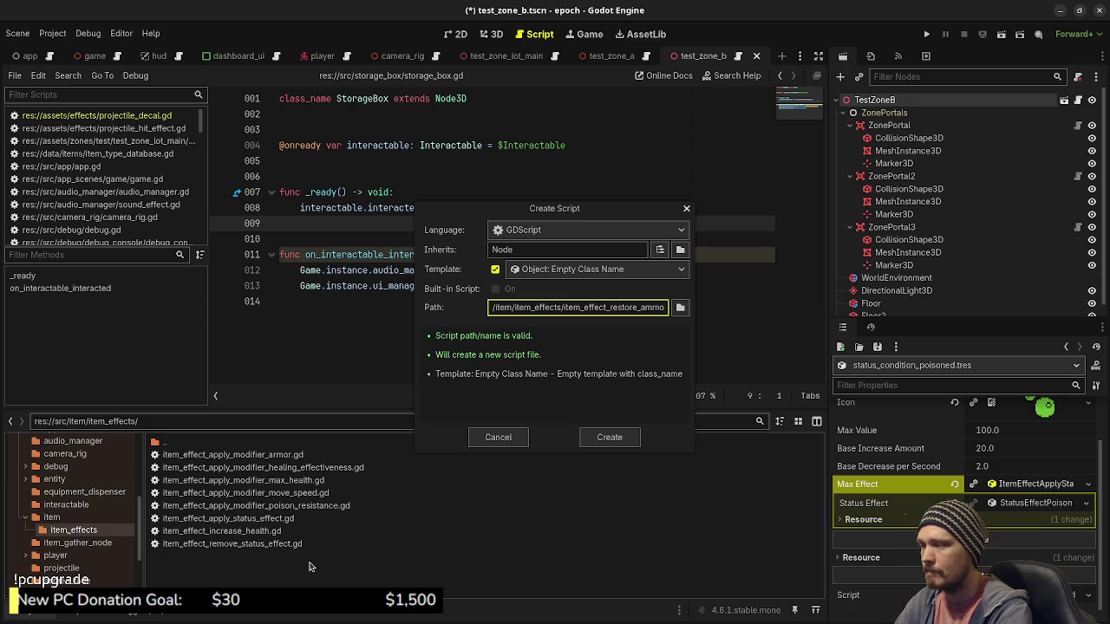
{"action": "key", "text": "BackSpace"}
{"action": "key", "text": "BackSpace"}
{"action": "key", "text": "BackSpace"}
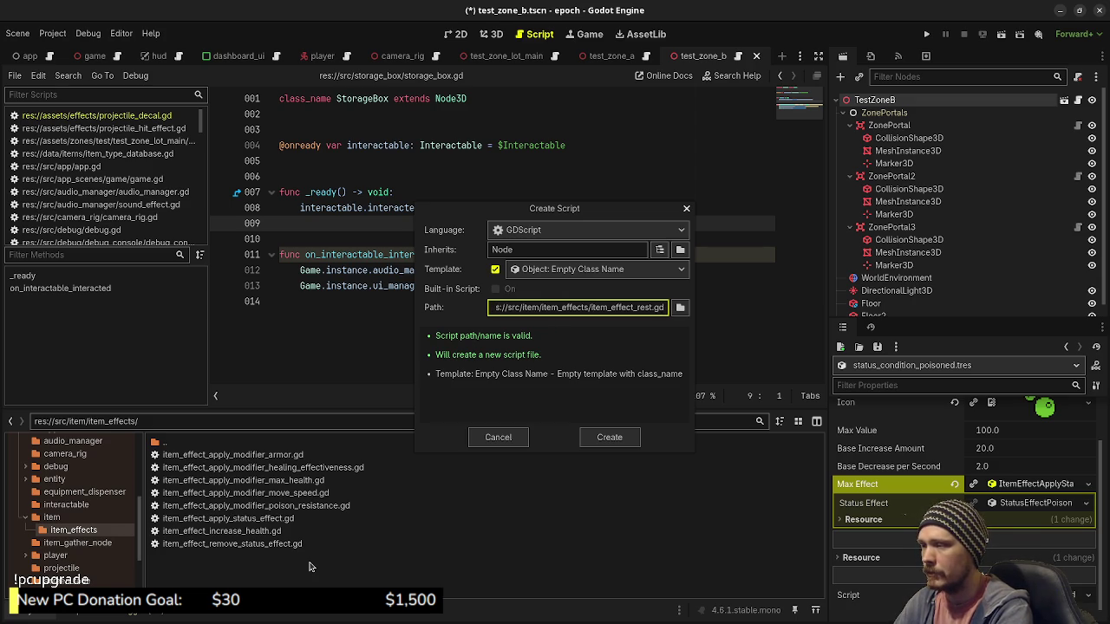
{"action": "key", "text": "BackSpace"}
{"action": "key", "text": "BackSpace"}
{"action": "key", "text": "BackSpace"}
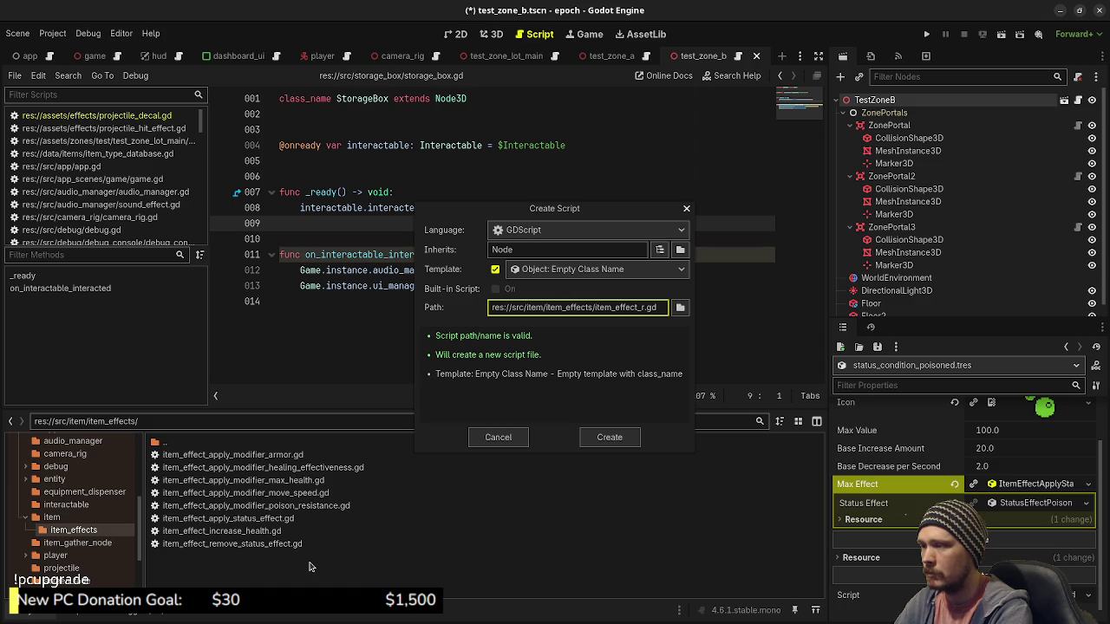
{"action": "type", "text": "mo_bo"}
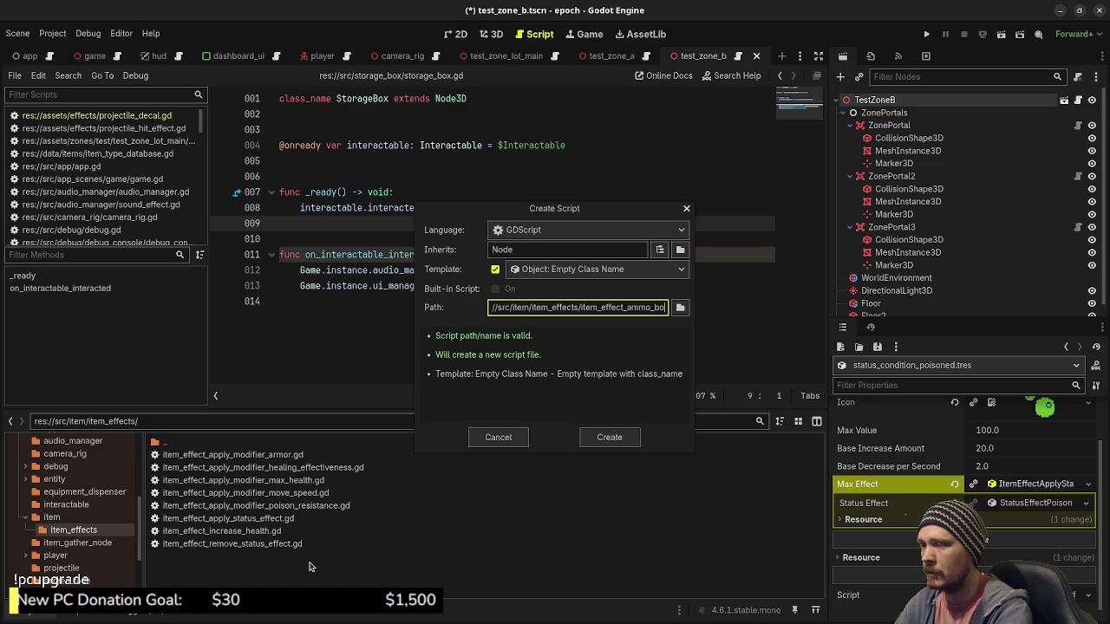
{"action": "type", "text": "x_restore"}
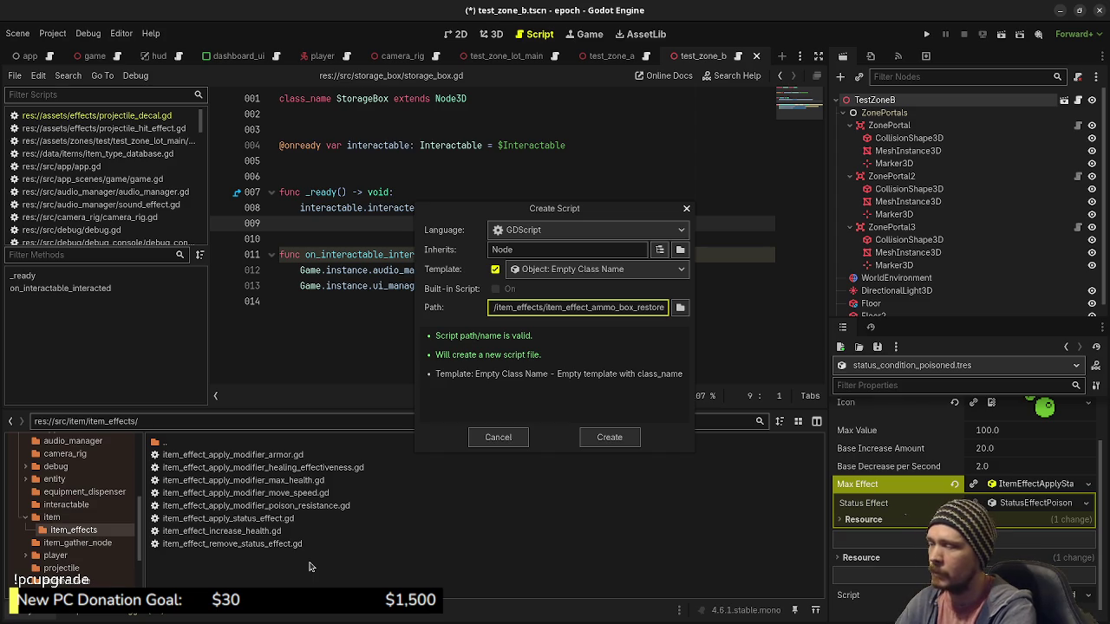
{"action": "key", "text": "Return"}
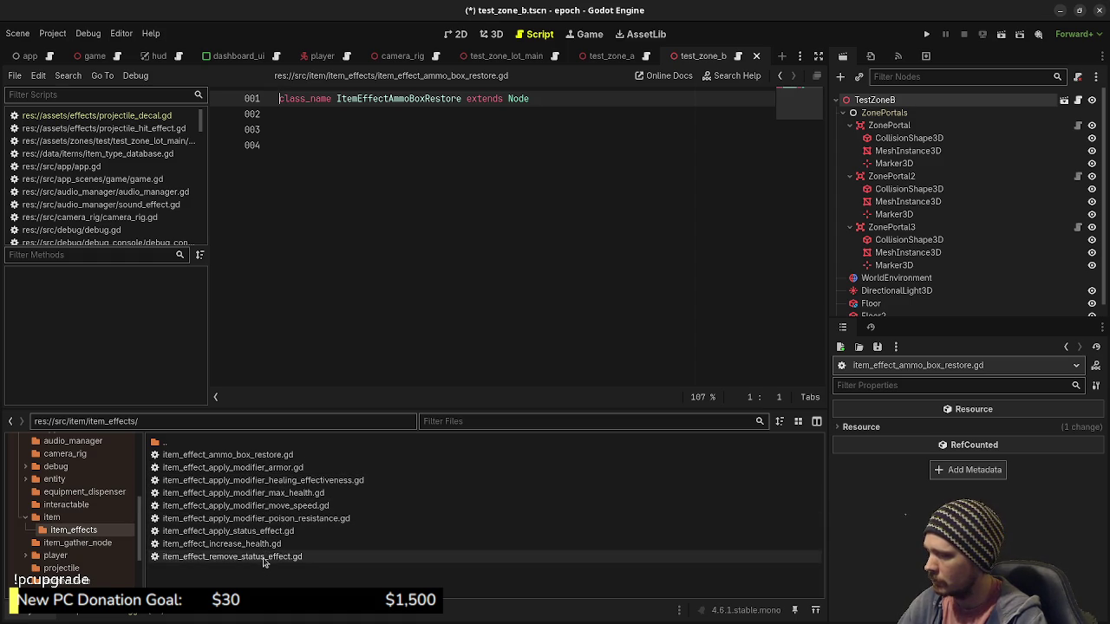
{"action": "double_click", "coordinate": [243, 460]}
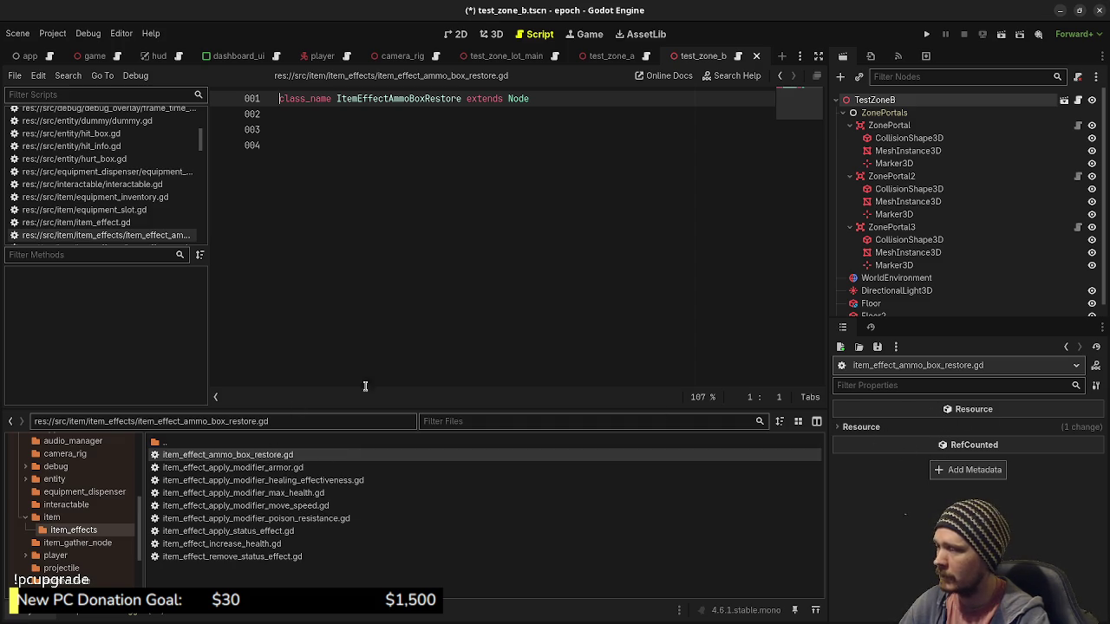
Step: Paste the execute and unexecute functions from item_effect_remove_status_effect.gd into the new script
{"action": "left_click", "coordinate": [260, 560]}
{"action": "double_click", "coordinate": [259, 560]}
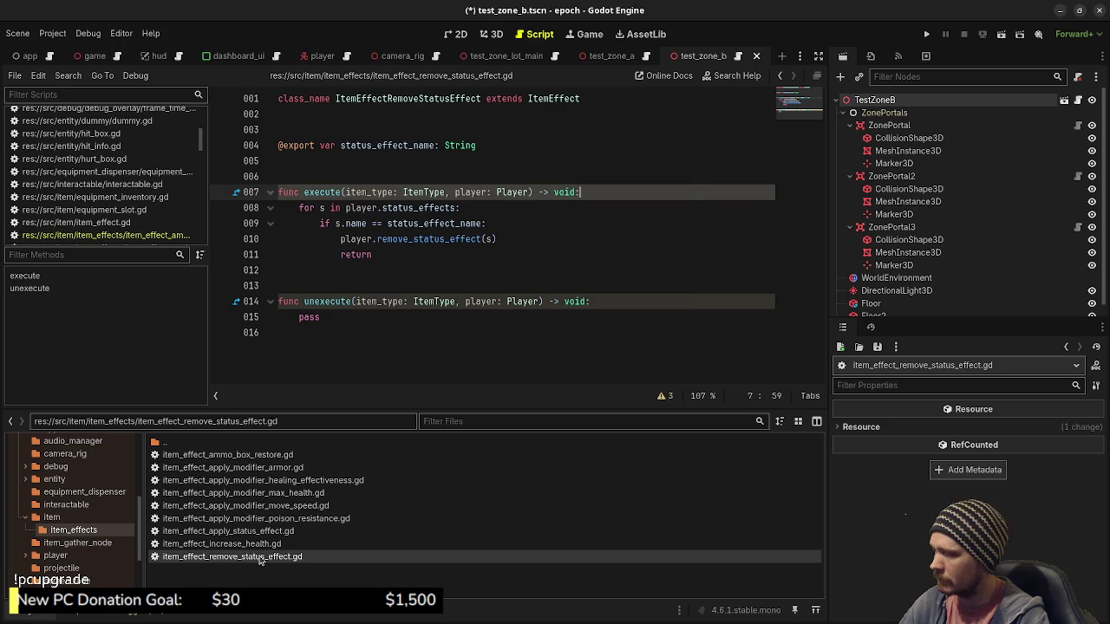
{"action": "mouse_move", "coordinate": [339, 333]}
{"action": "left_mouse_down"}
{"action": "mouse_move", "coordinate": [260, 223]}
{"action": "mouse_move", "coordinate": [251, 186]}
{"action": "left_mouse_up"}
{"action": "key", "text": "ctrl+c"}
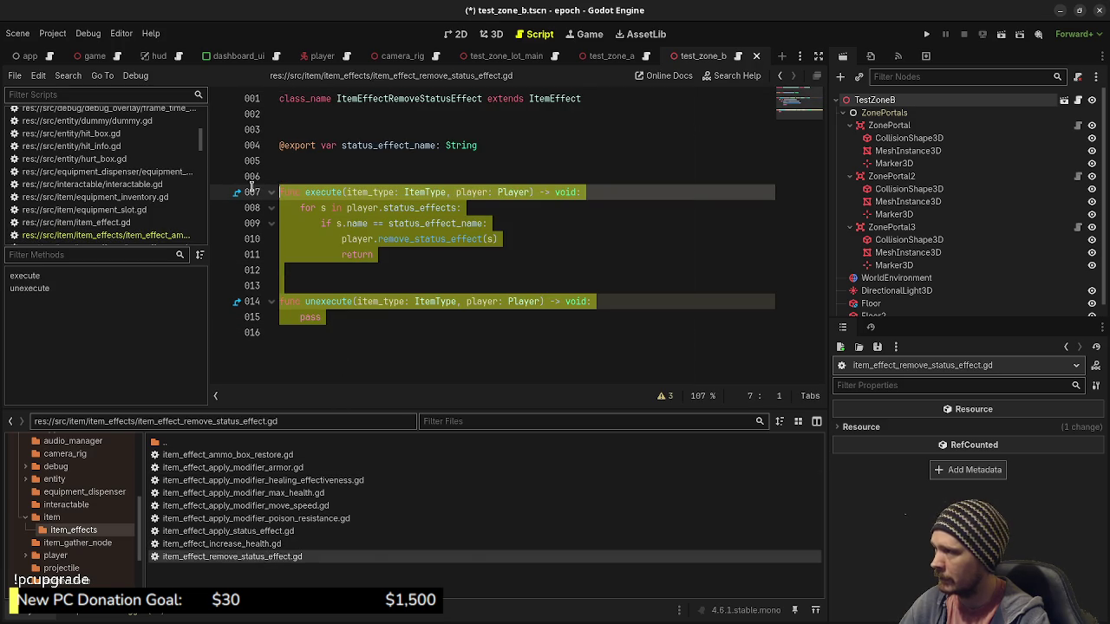
{"action": "double_click", "coordinate": [228, 457]}
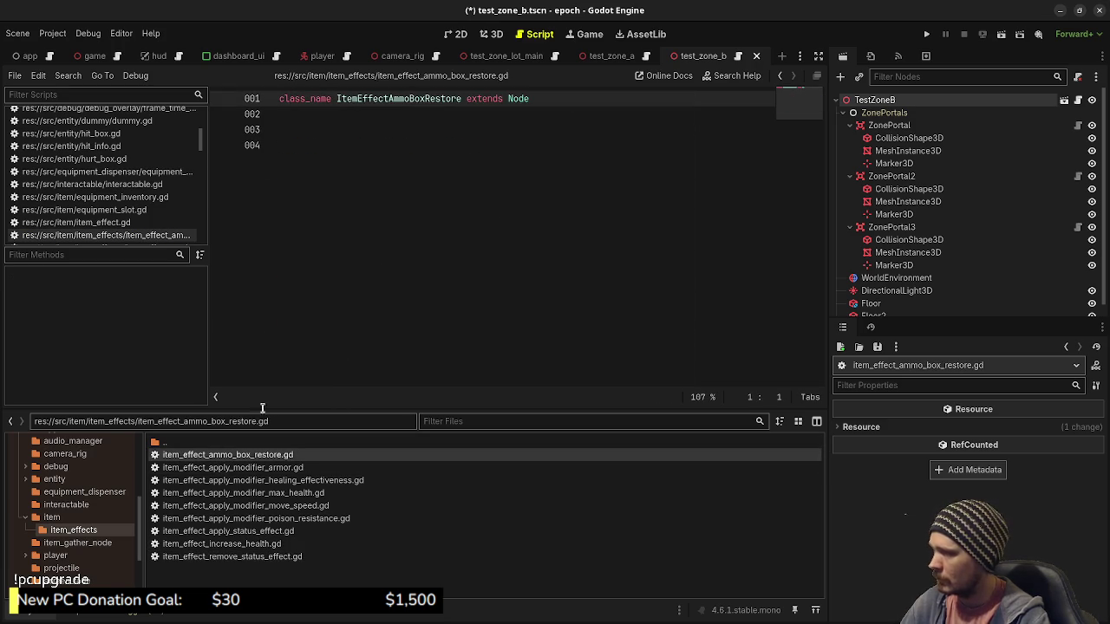
{"action": "key", "text": "ctrl+v"}
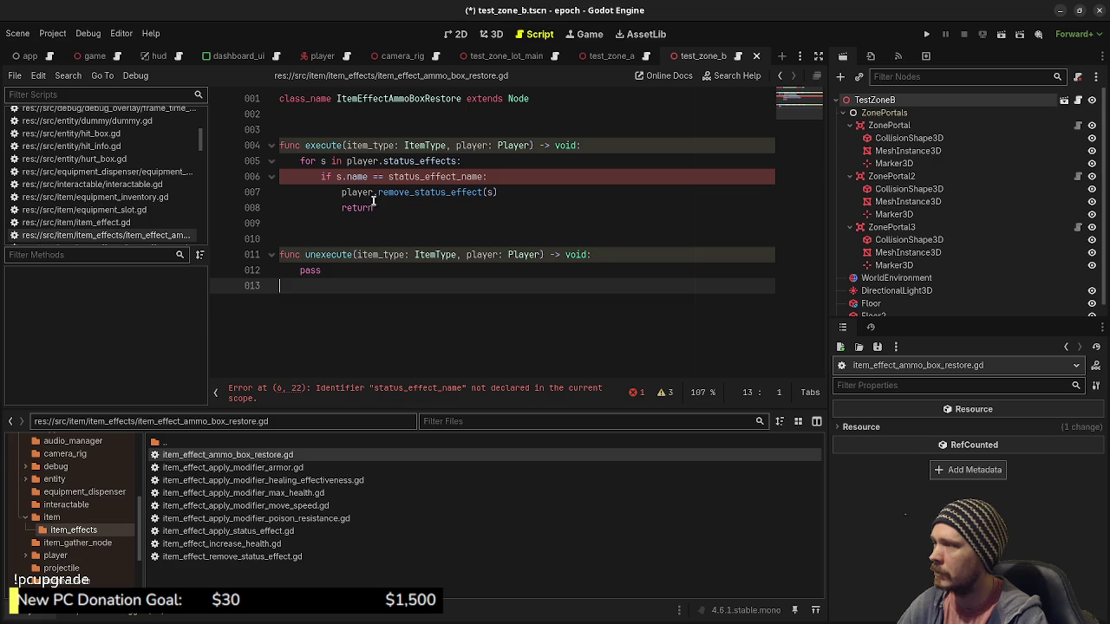
Step: Replace the copied loop body with pass and save the script
{"action": "mouse_move", "coordinate": [387, 208]}
{"action": "left_mouse_down"}
{"action": "mouse_move", "coordinate": [290, 166]}
{"action": "mouse_move", "coordinate": [301, 168]}
{"action": "left_mouse_up"}
{"action": "type", "text": "pass"}
{"action": "key", "text": "ctrl+s"}
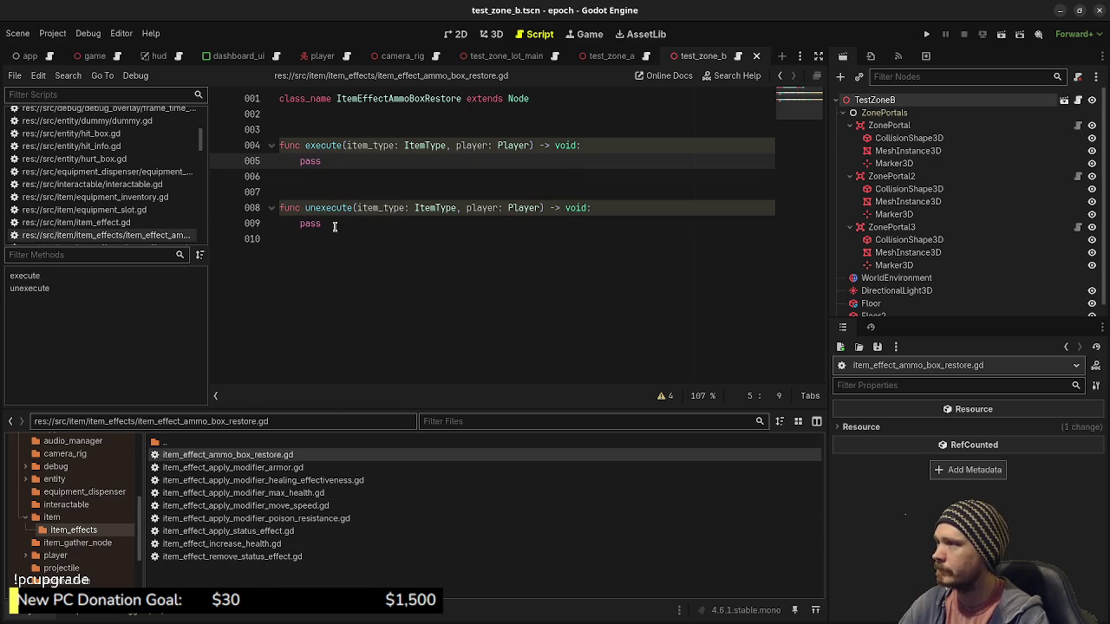
Step: Write player.weapon_manager.primary_weapon.reload() in execute and check the reload method's definition
{"action": "double_click", "coordinate": [312, 162]}
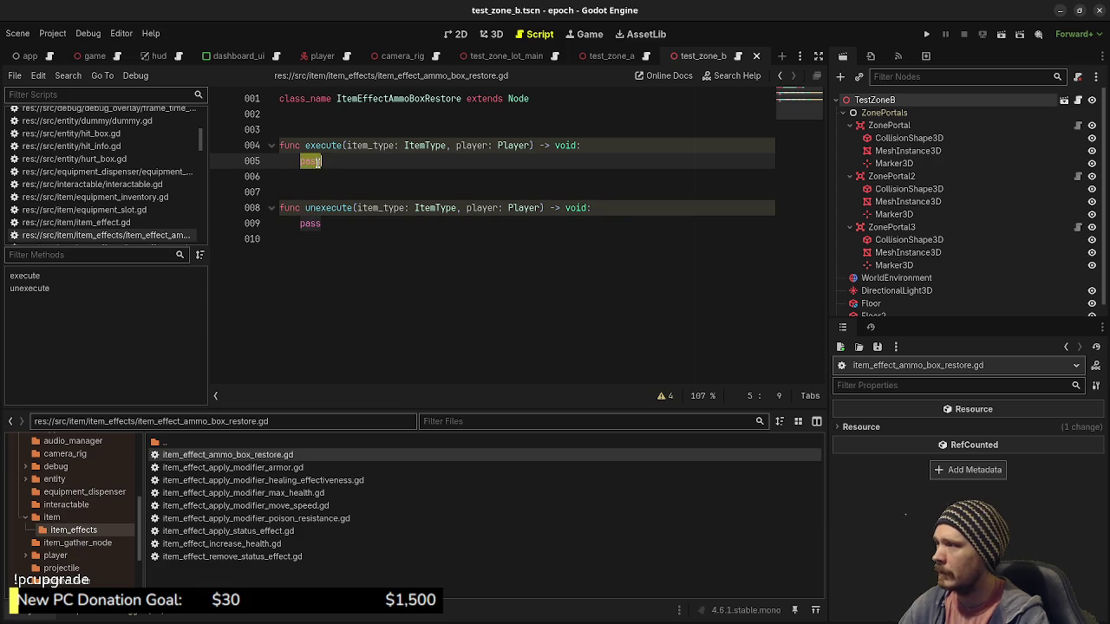
{"action": "type", "text": "player."}
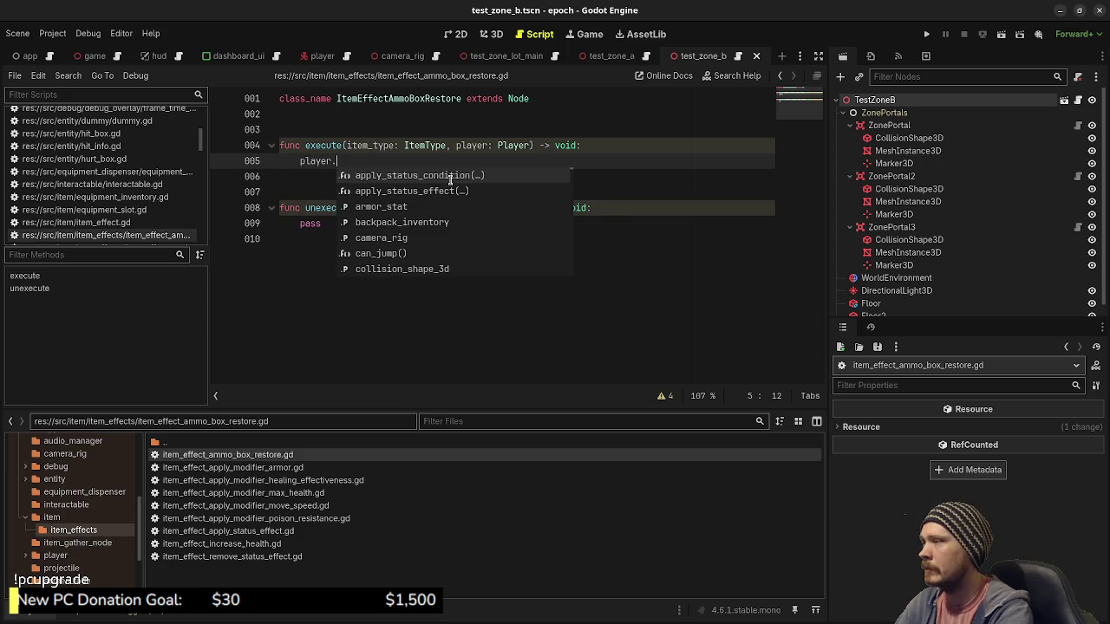
{"action": "type", "text": "wea"}
{"action": "key", "text": "Return"}
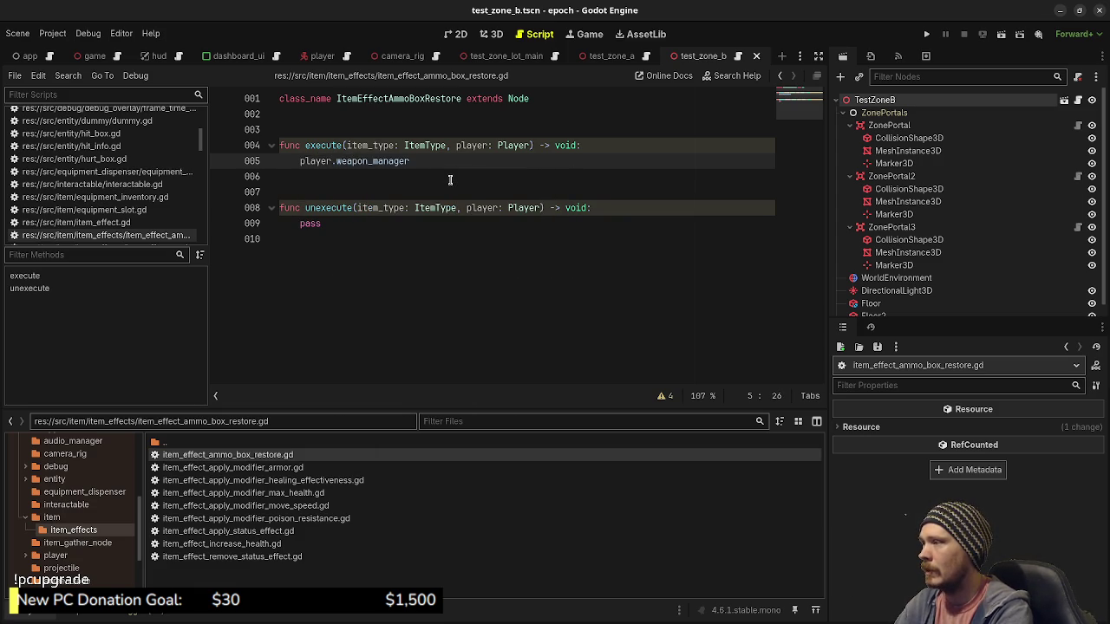
{"action": "type", "text": "."}
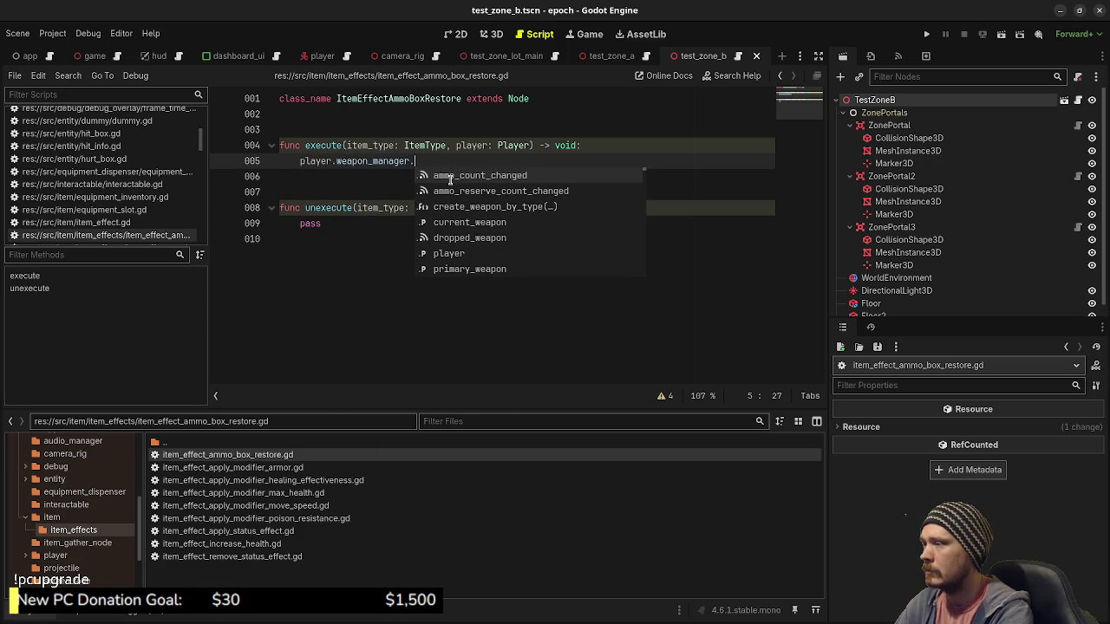
{"action": "type", "text": "pri"}
{"action": "key", "text": "Return"}
{"action": "type", "text": "."}
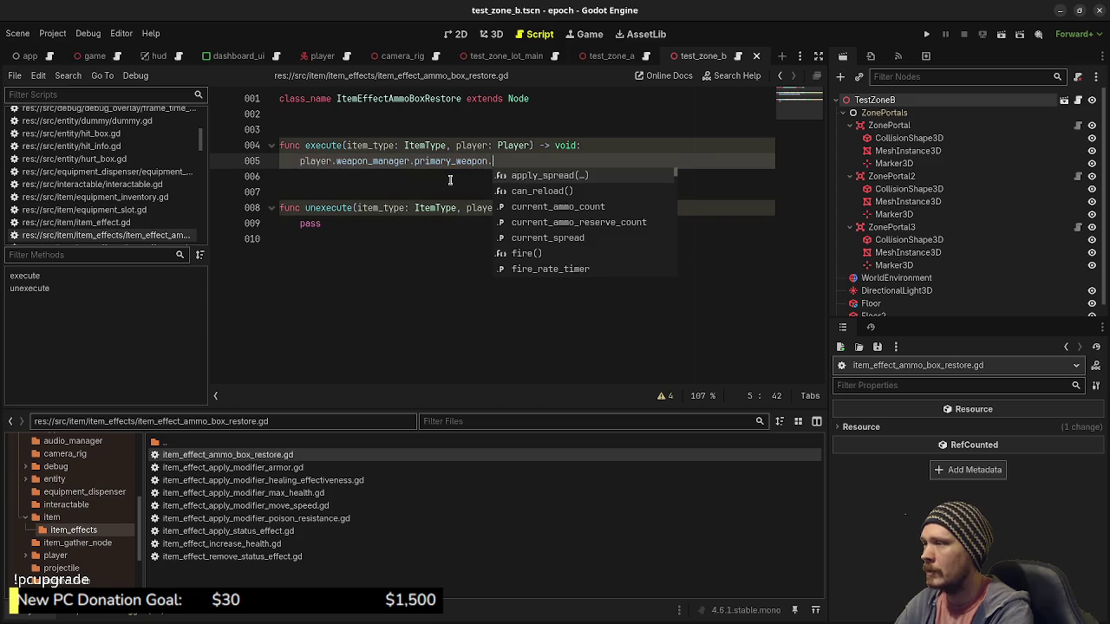
{"action": "type", "text": "rel"}
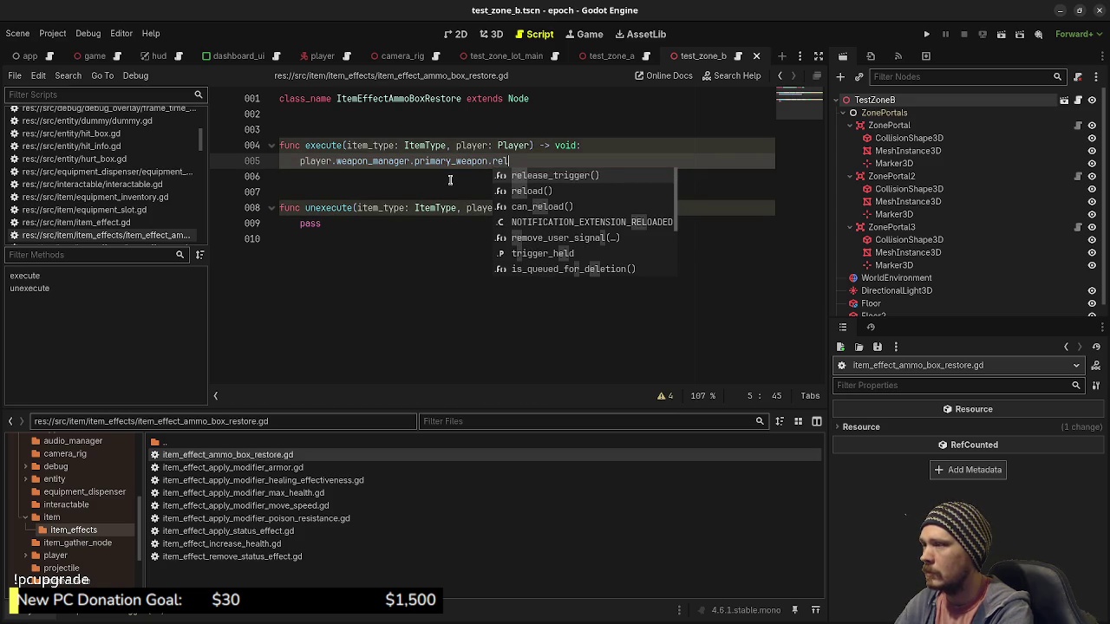
{"action": "type", "text": "oad"}
{"action": "key", "text": "Return"}
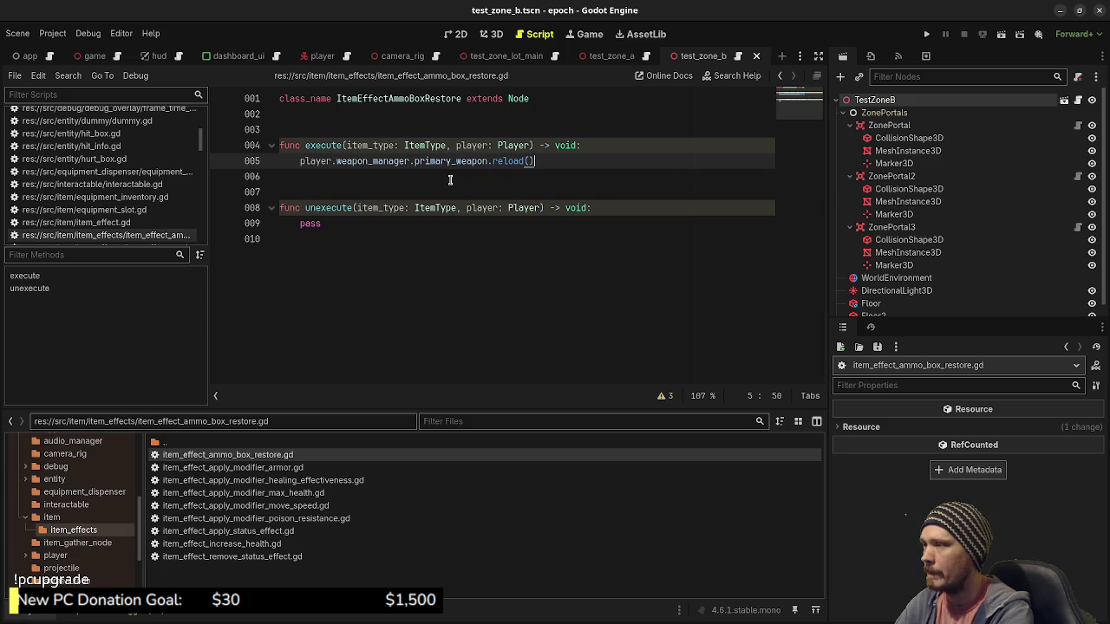
{"action": "left_click", "coordinate": [507, 162]}
{"action": "left_click", "coordinate": [507, 162], "text": "ctrl"}
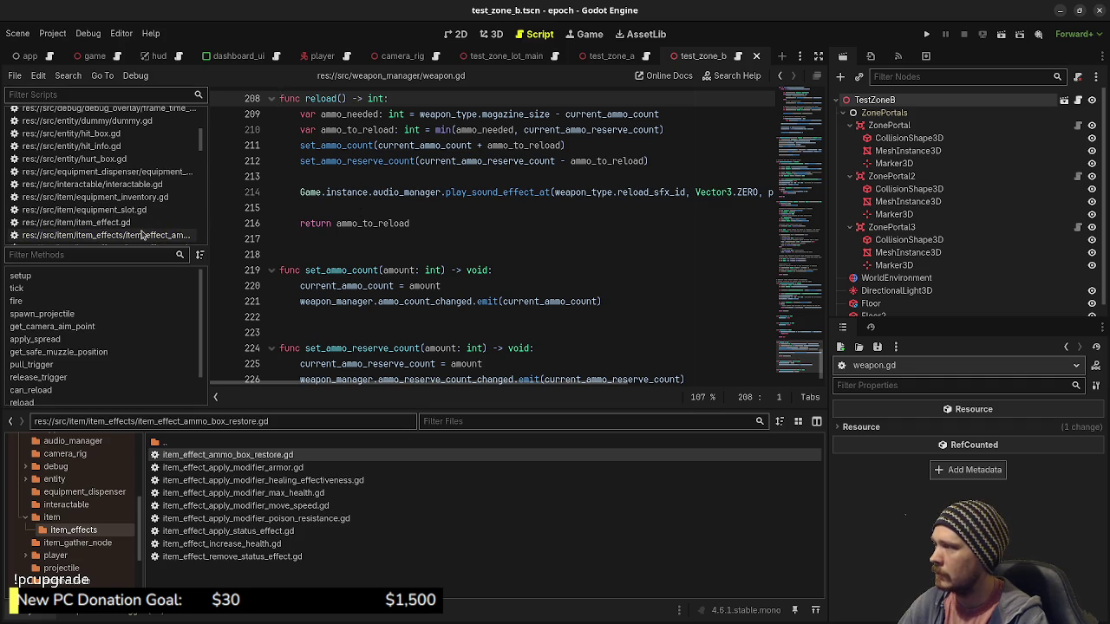
{"action": "left_click", "coordinate": [95, 235]}
Step: Change the line to set current_ammo_count to primary_weapon.weapon_type.magazine_size
{"action": "left_click_drag", "start_coordinate": [553, 160], "coordinate": [492, 160]}
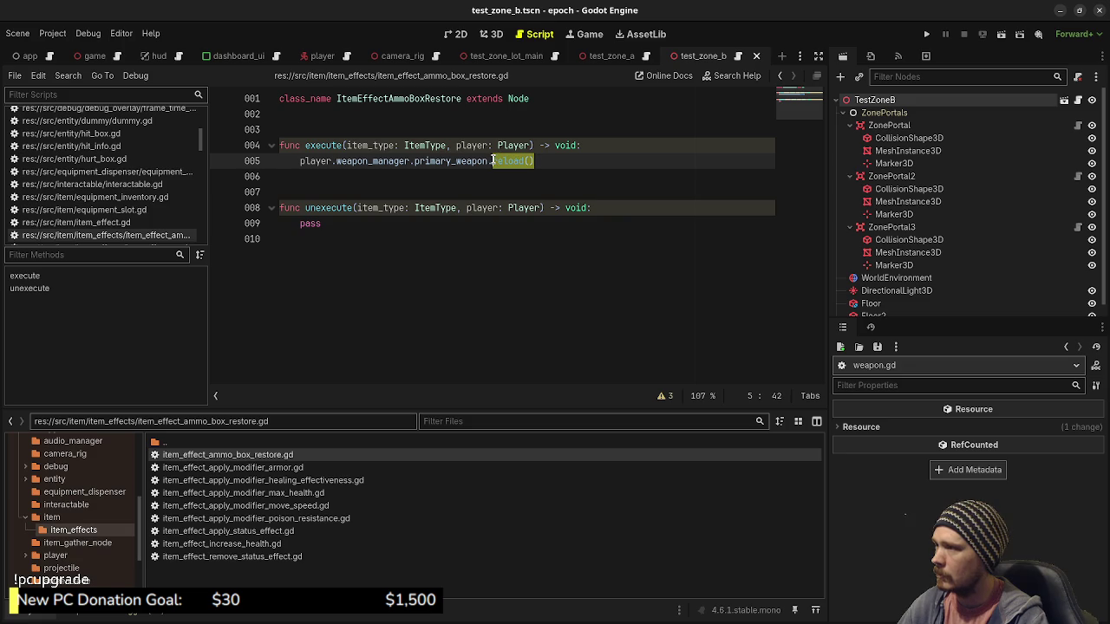
{"action": "key", "text": "BackSpace"}
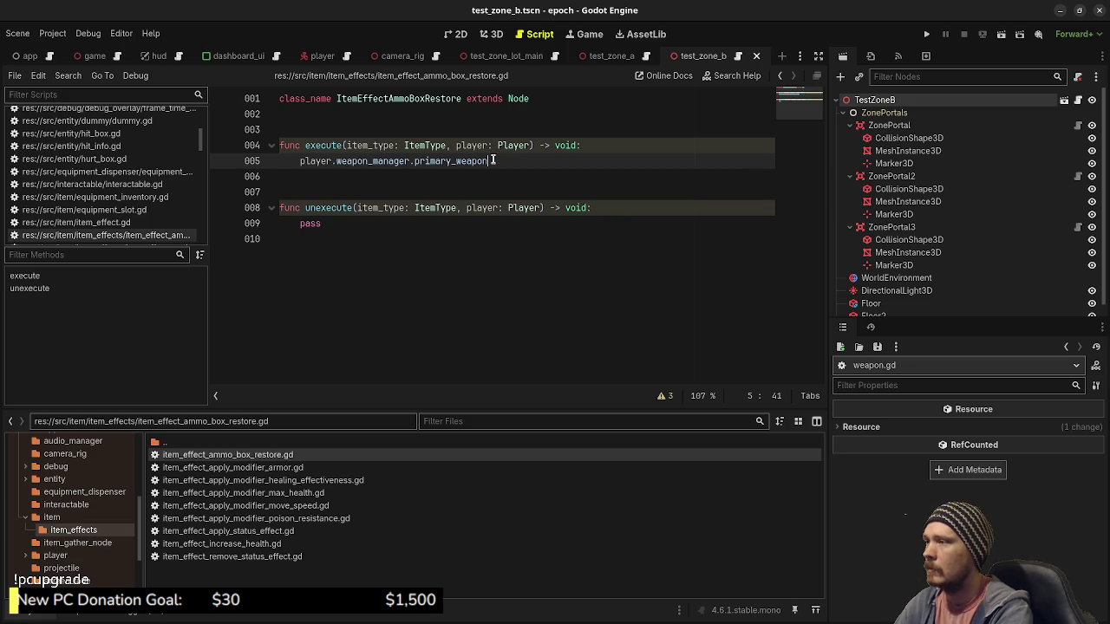
{"action": "type", "text": ".cur"}
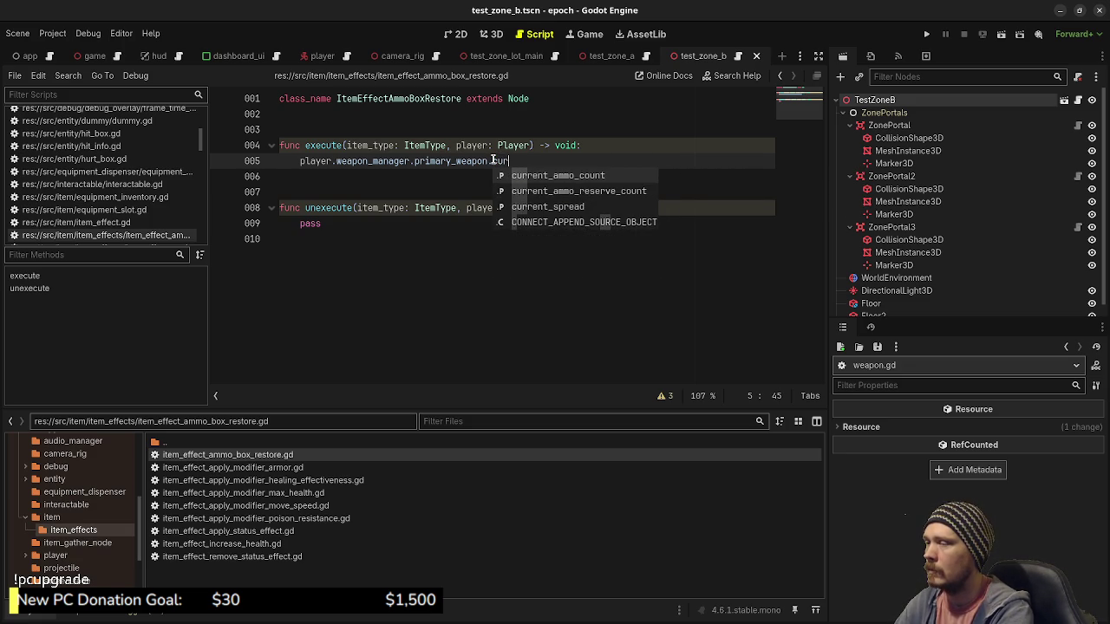
{"action": "key", "text": "Return"}
{"action": "type", "text": "= "}
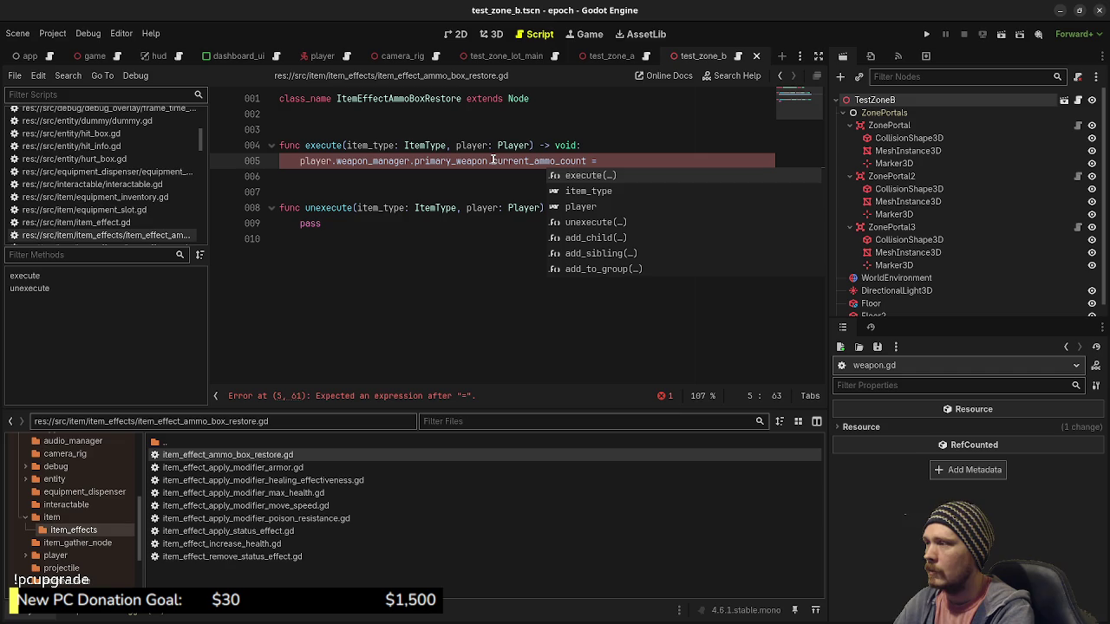
{"action": "type", "text": "player"}
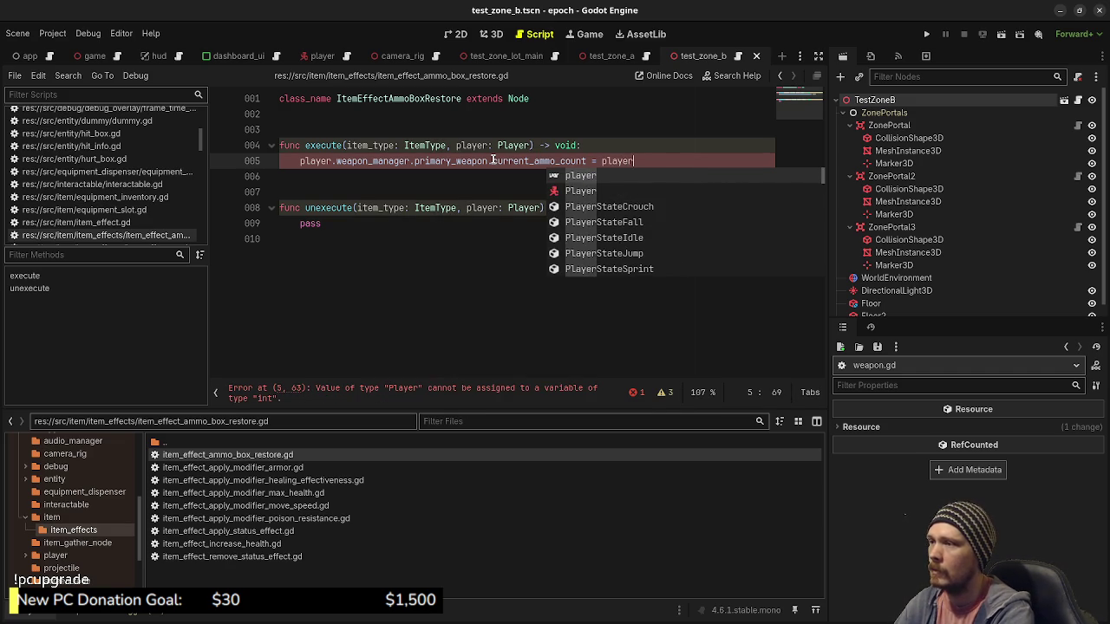
{"action": "type", "text": ".weapon_manager.pr"}
{"action": "key", "text": "Return"}
{"action": "type", "text": ".type"}
{"action": "key", "text": "Return"}
{"action": "type", "text": ".weapon_type."}
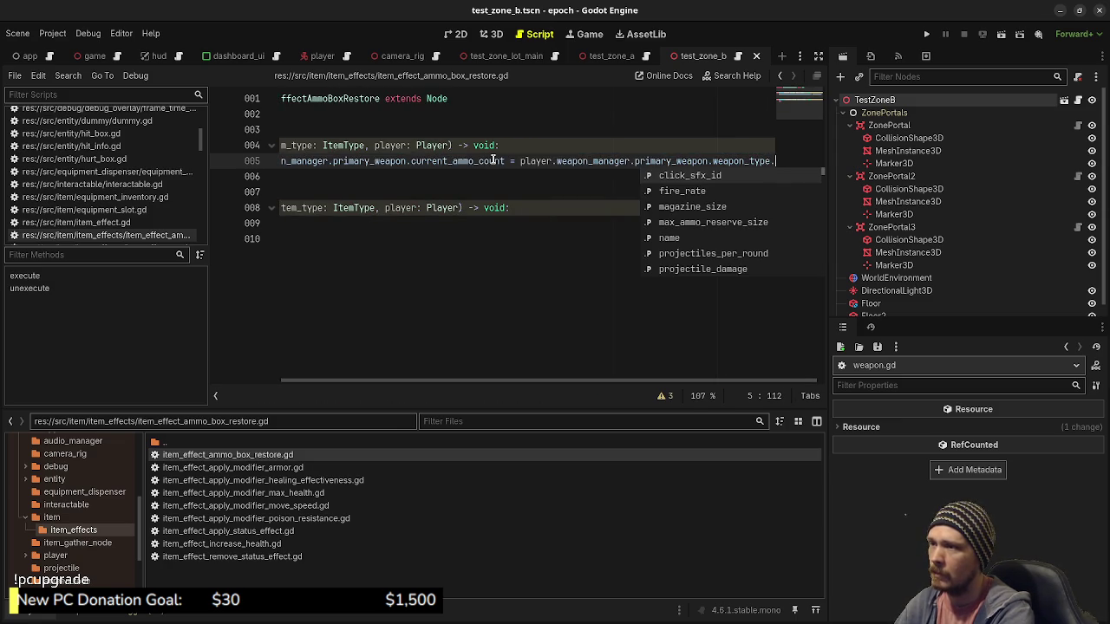
{"action": "type", "text": "mag"}
{"action": "key", "text": "Return"}
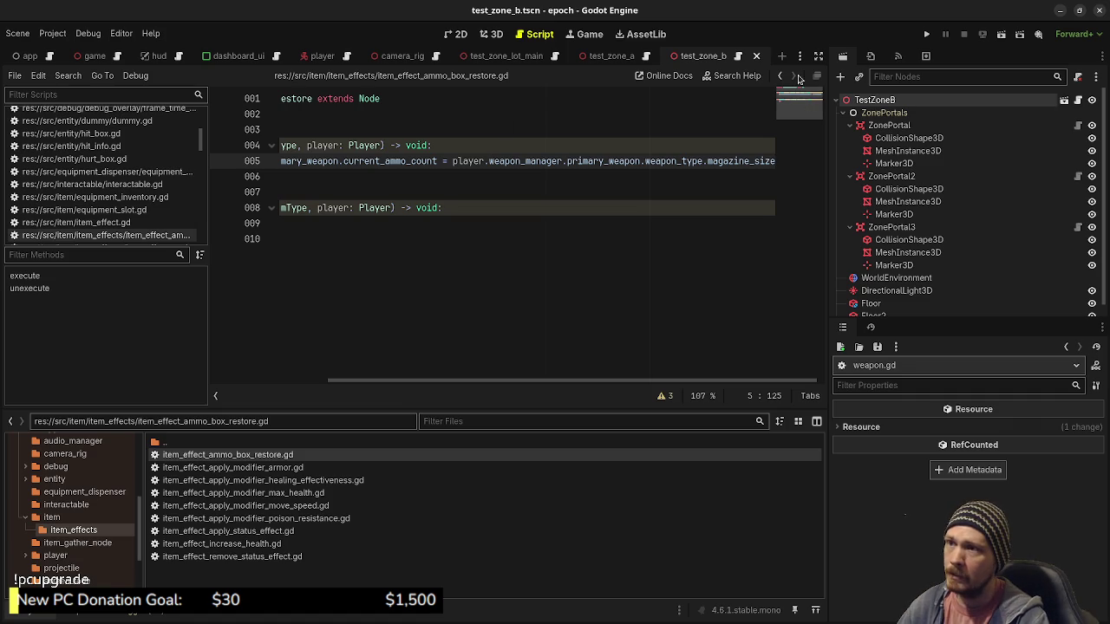
{"action": "left_click", "coordinate": [817, 56]}
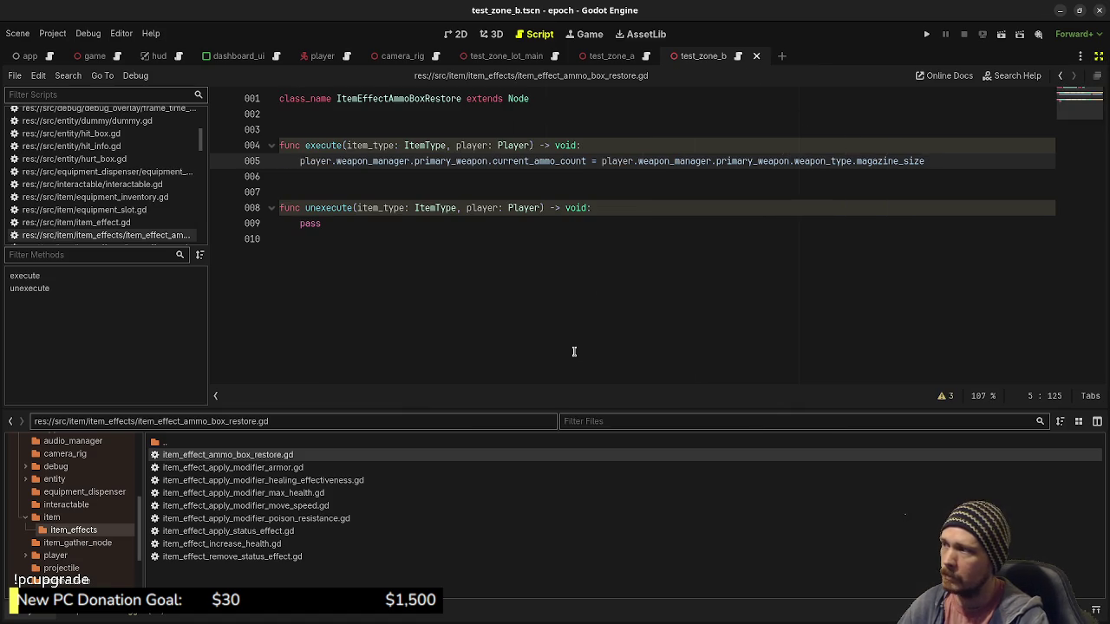
Step: Duplicate the primary weapon ammo refill line onto line 6
{"action": "left_click_drag", "start_coordinate": [917, 161], "coordinate": [306, 161]}
{"action": "left_click", "coordinate": [309, 162]}
{"action": "triple_click", "coordinate": [296, 161]}
{"action": "left_click", "coordinate": [931, 157], "text": "shift"}
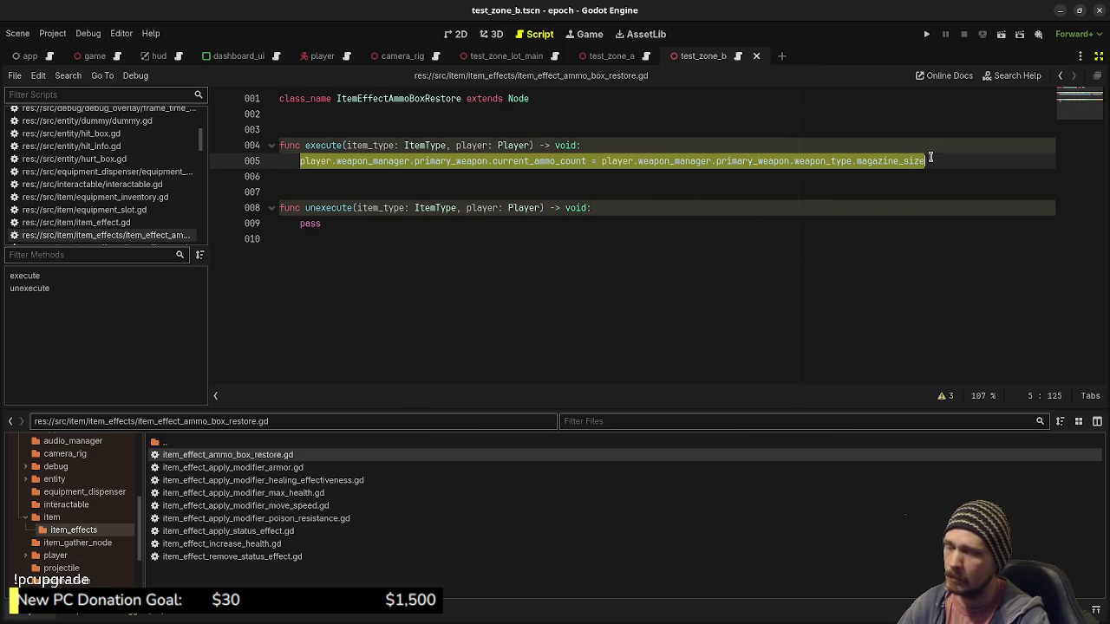
{"action": "key", "text": "ctrl+c"}
{"action": "key", "text": "End"}
{"action": "key", "text": "Return"}
{"action": "key", "text": "ctrl+v"}
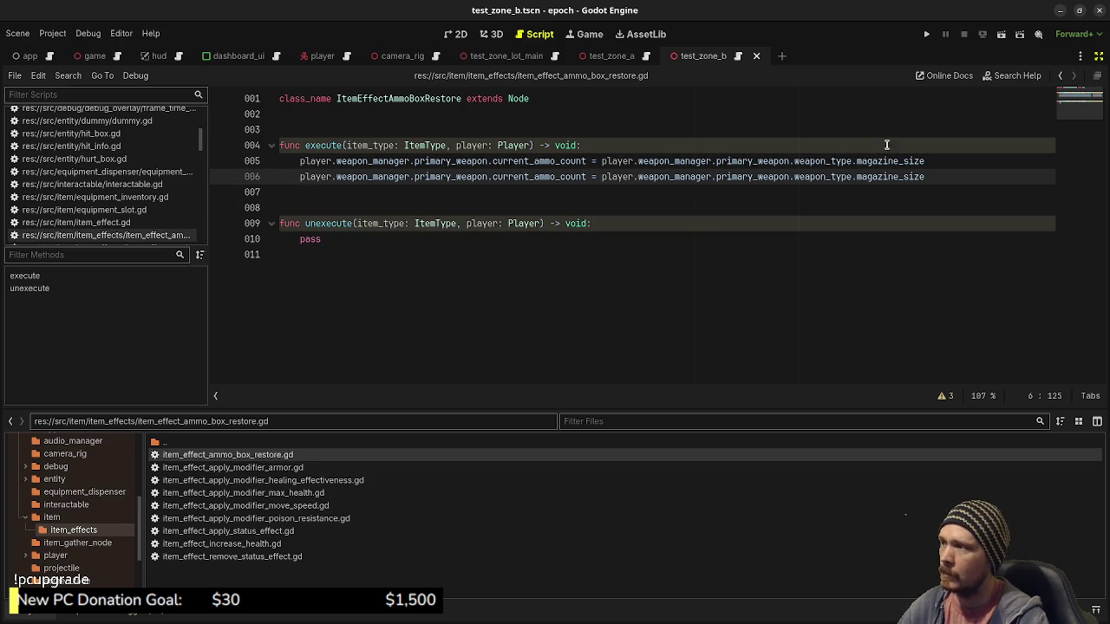
Step: Change both primary_weapon references on line 6 to secondary_weapon
{"action": "double_click", "coordinate": [438, 178]}
{"action": "type", "text": "secondary"}
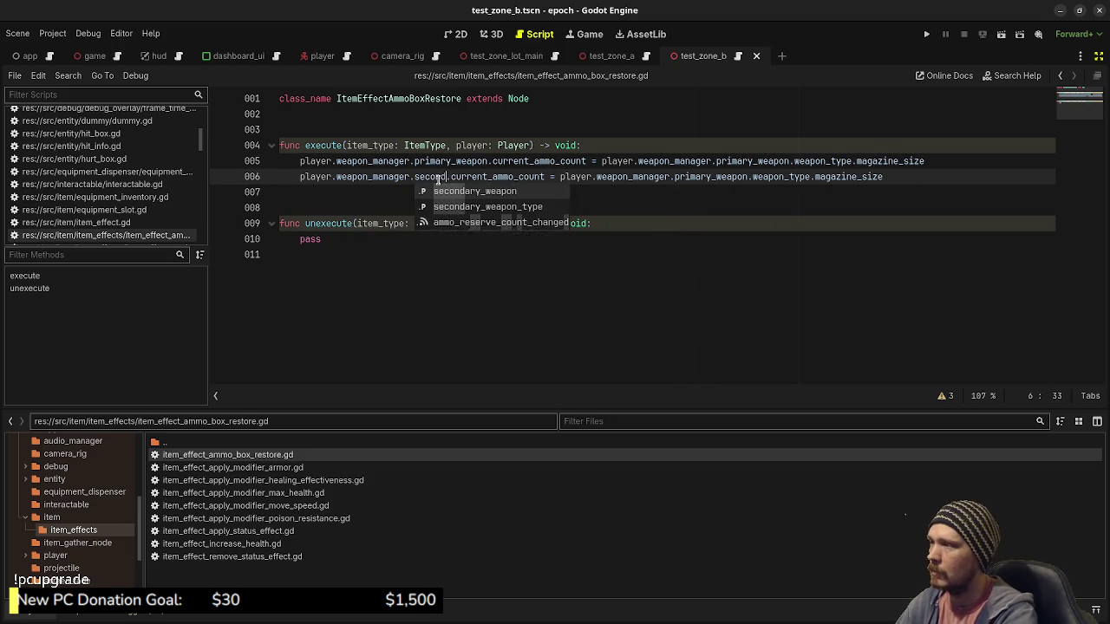
{"action": "left_click", "coordinate": [438, 178]}
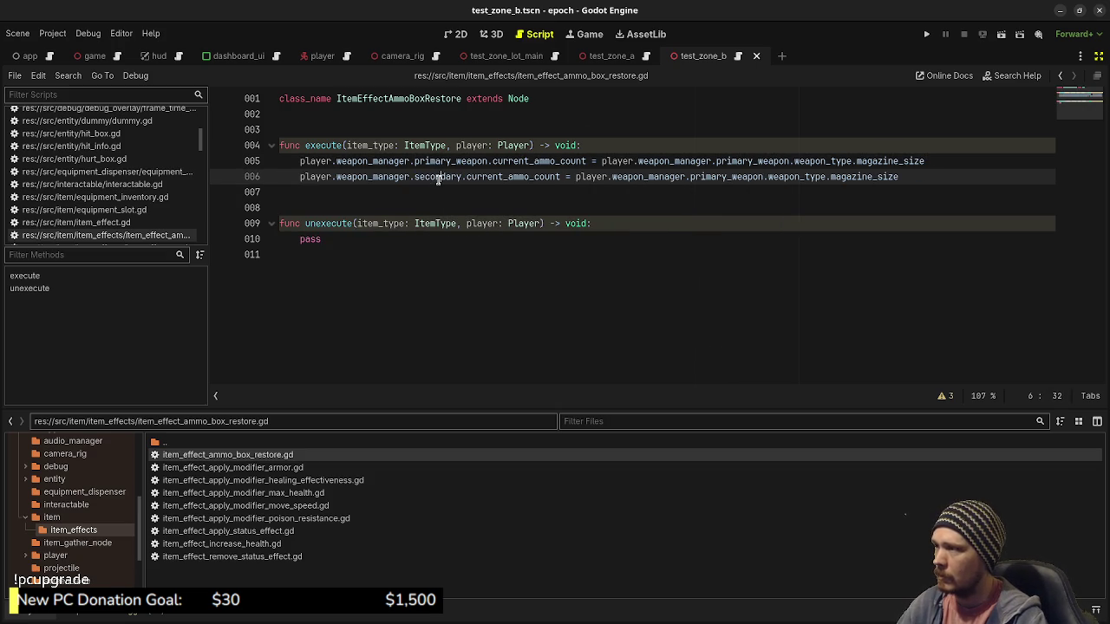
{"action": "double_click", "coordinate": [438, 178]}
{"action": "left_click", "coordinate": [467, 177]}
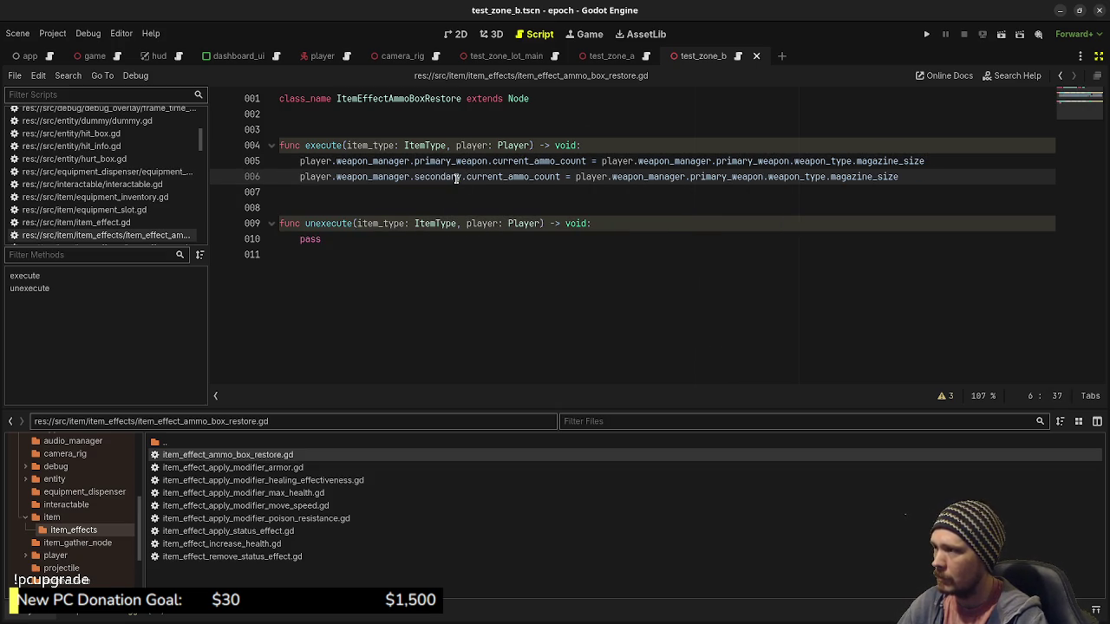
{"action": "type", "text": "_weapon"}
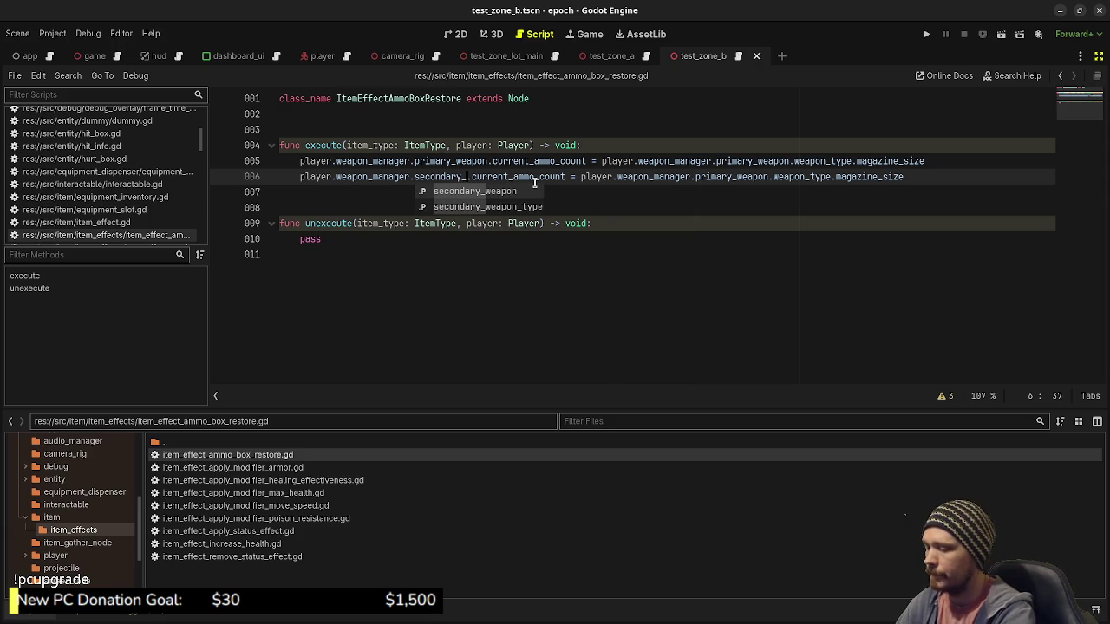
{"action": "key", "text": "Escape"}
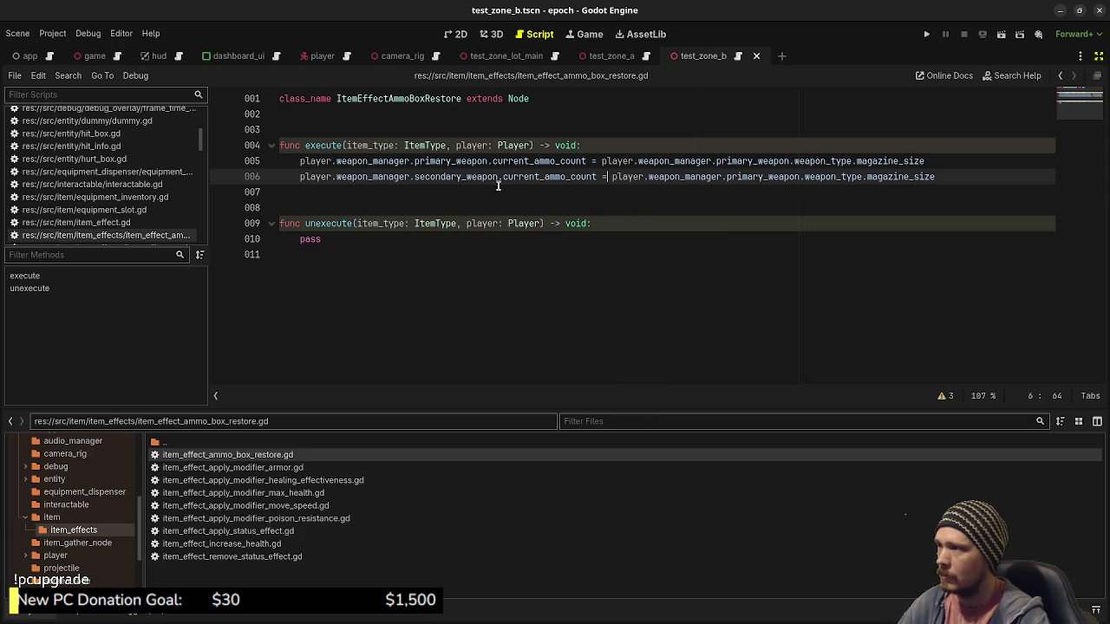
{"action": "left_click_drag", "start_coordinate": [415, 178], "coordinate": [499, 177]}
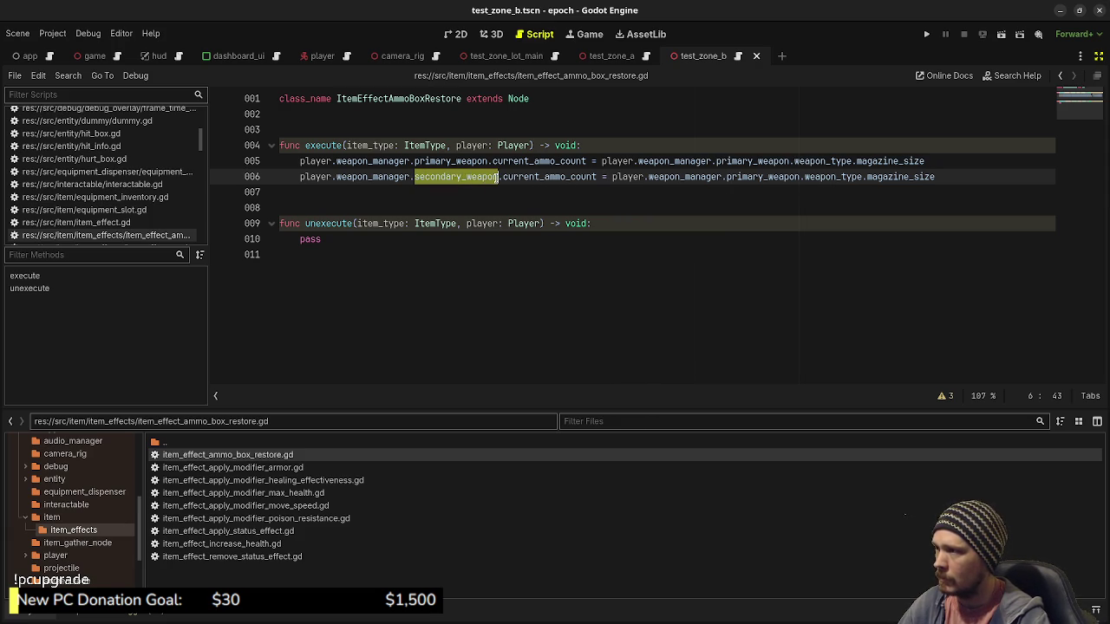
{"action": "double_click", "coordinate": [761, 178]}
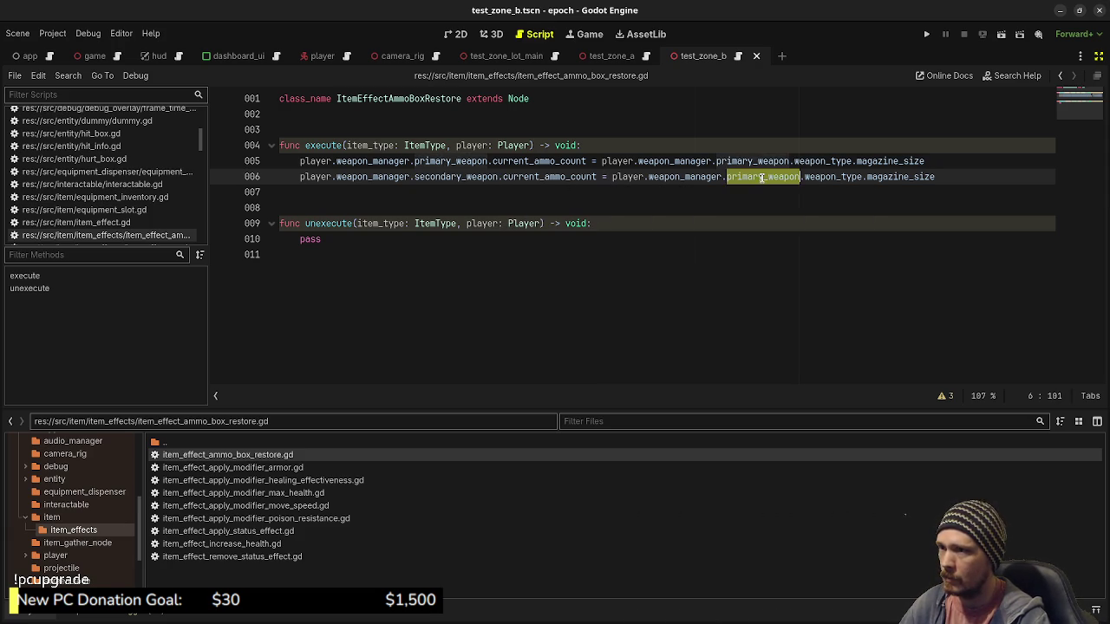
{"action": "key", "text": "ctrl+v"}
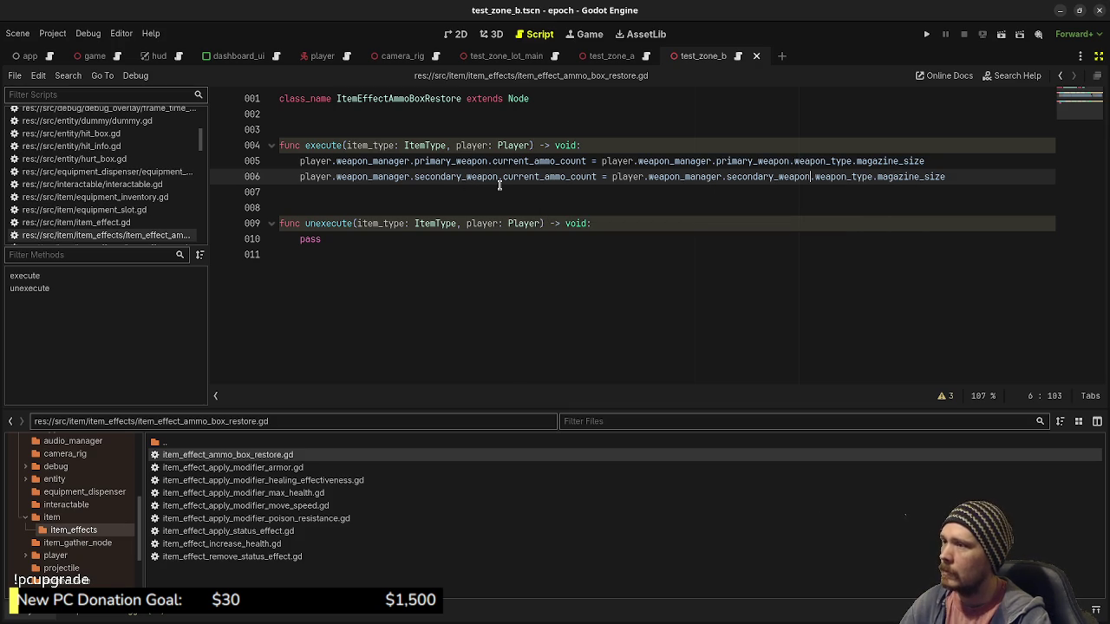
{"action": "left_click", "coordinate": [944, 164]}
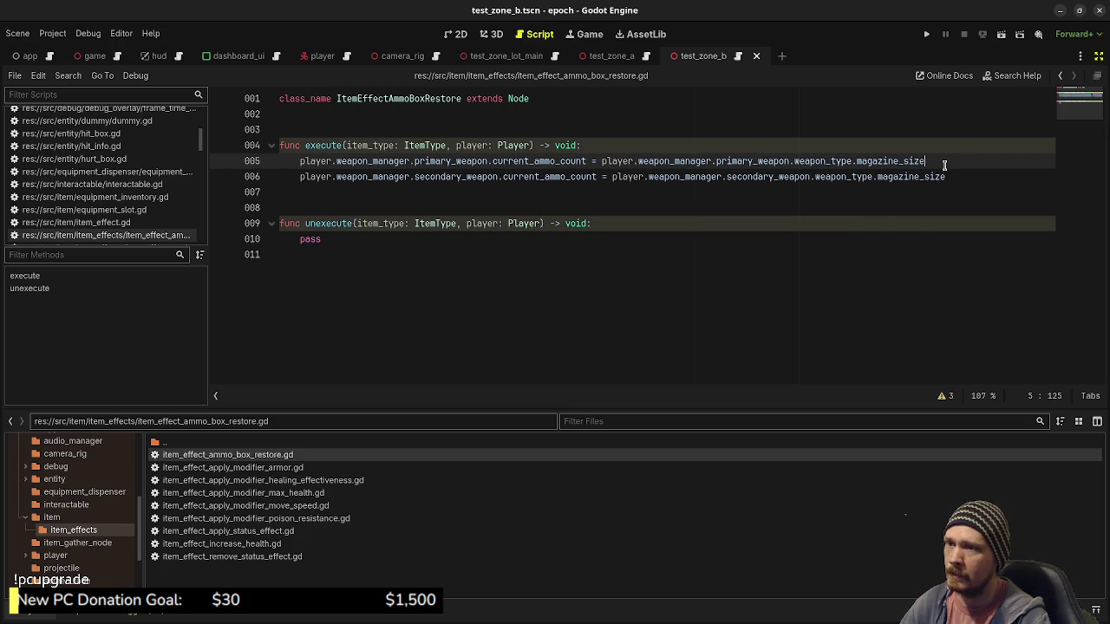
{"action": "left_click_drag", "start_coordinate": [957, 158], "coordinate": [300, 161]}
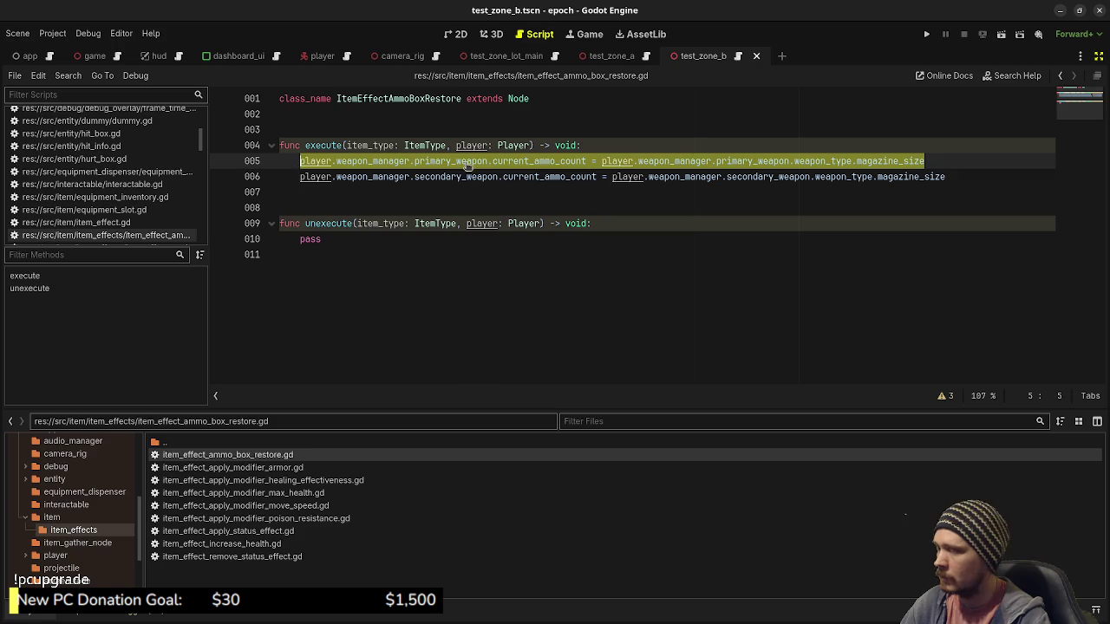
{"action": "left_click", "coordinate": [961, 163]}
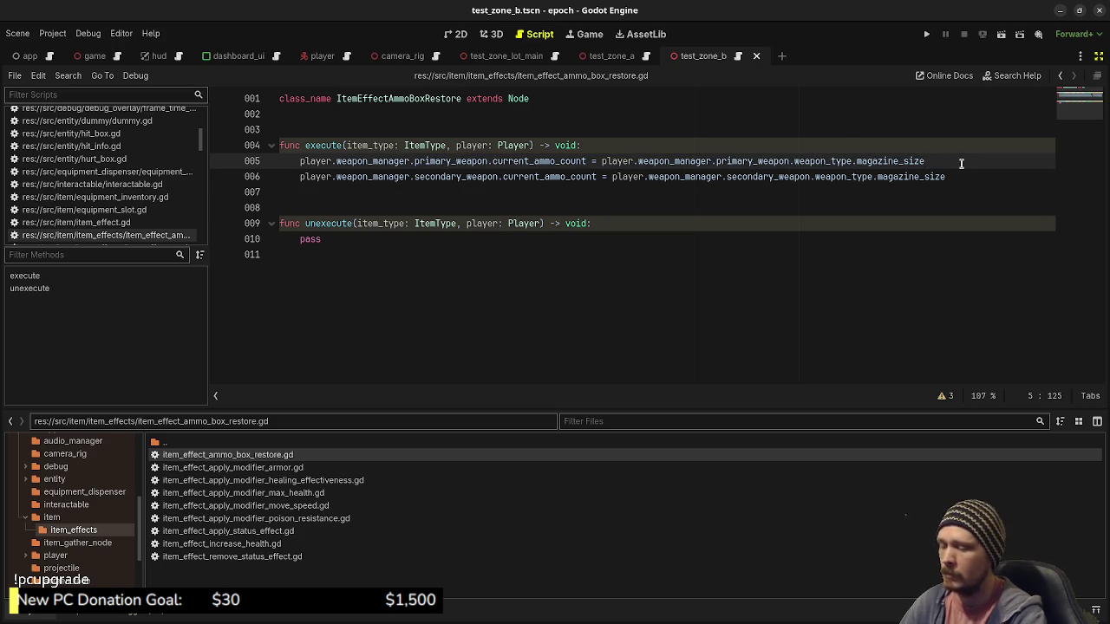
Step: Add a line setting primary current_ammo_reserve_count to weapon_type.max_ammo_reserve_size, and save
{"action": "key", "text": "ctrl+shift+d"}
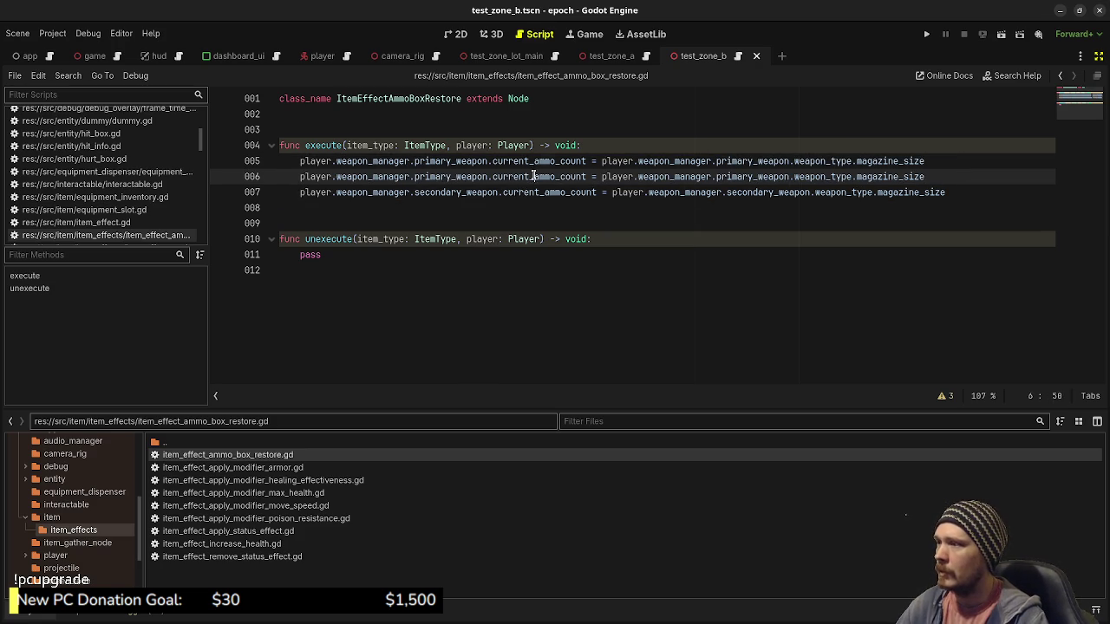
{"action": "double_click", "coordinate": [532, 176]}
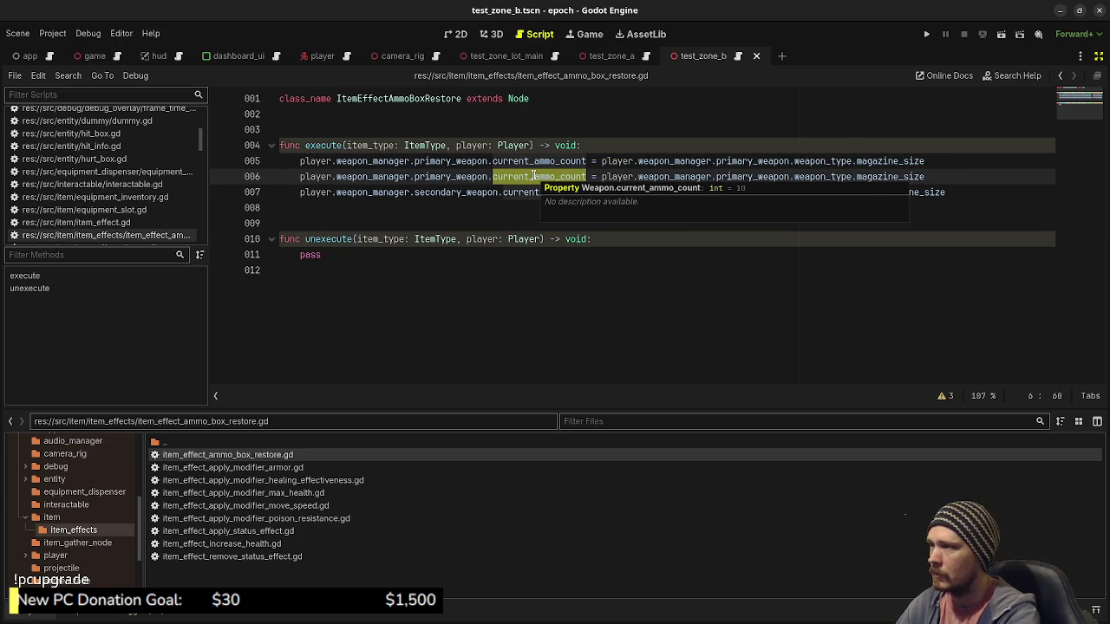
{"action": "type", "text": "current"}
{"action": "key", "text": "Down"}
{"action": "key", "text": "Return"}
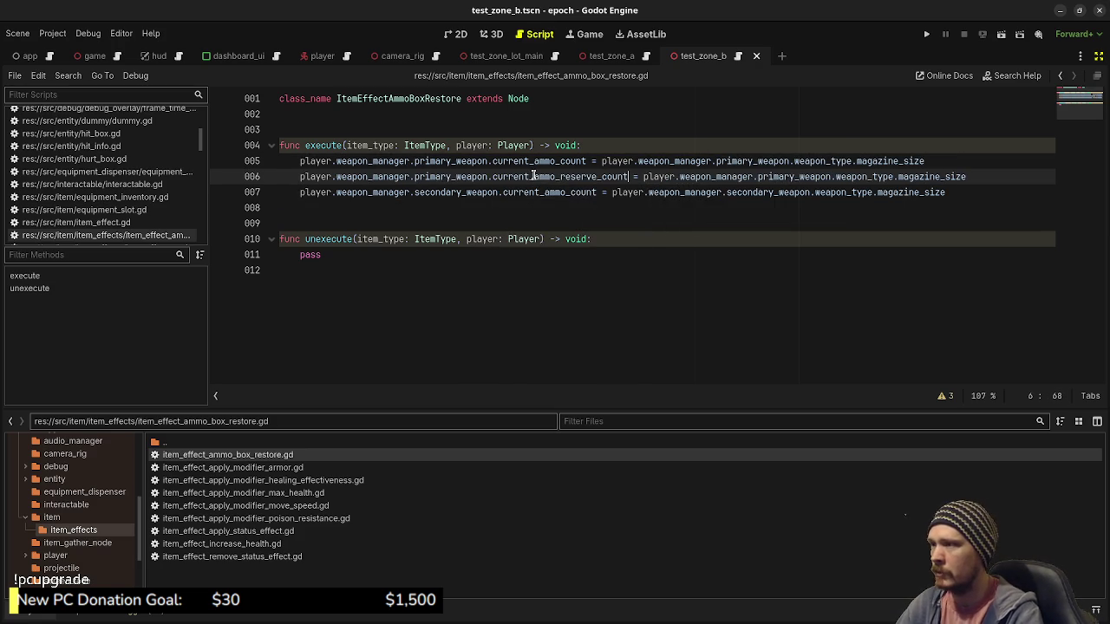
{"action": "double_click", "coordinate": [904, 177]}
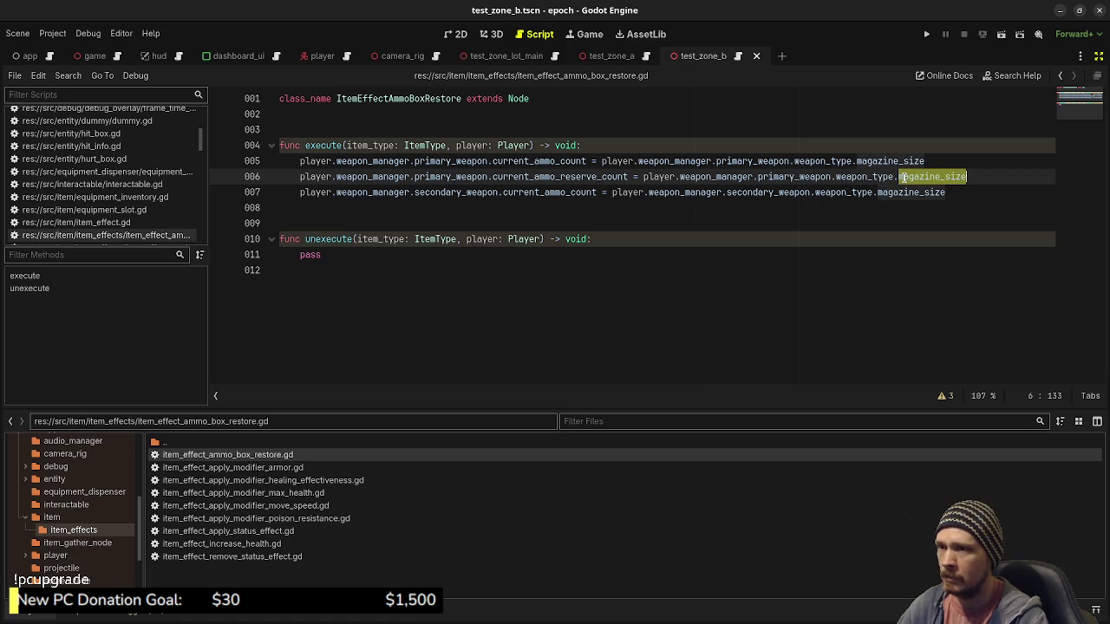
{"action": "type", "text": "re"}
{"action": "key", "text": "BackSpace"}
{"action": "key", "text": "BackSpace"}
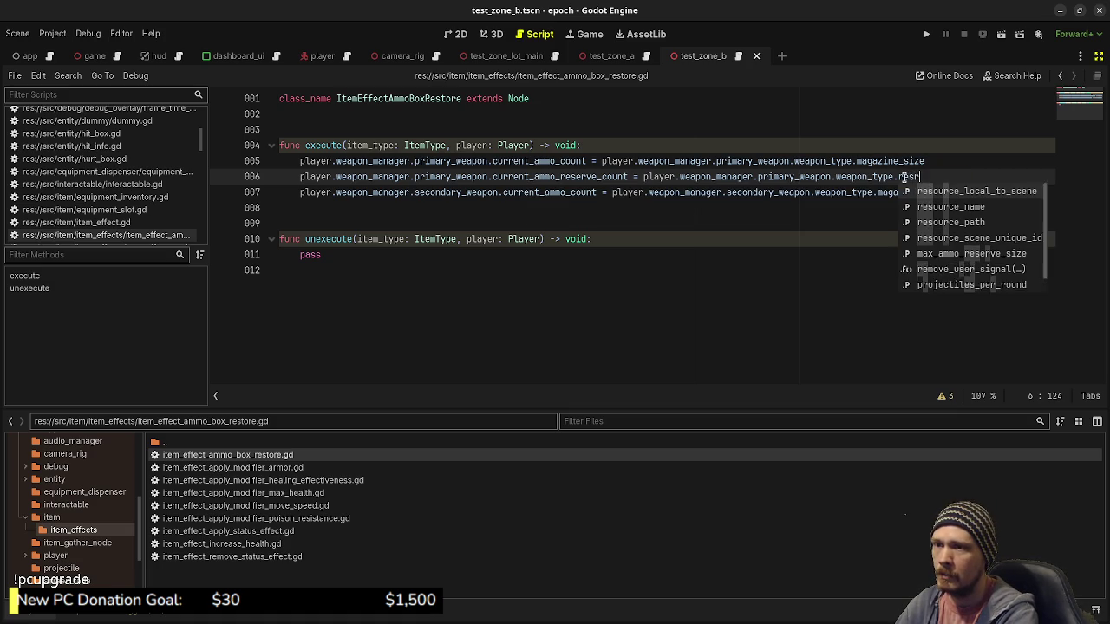
{"action": "key", "text": "BackSpace"}
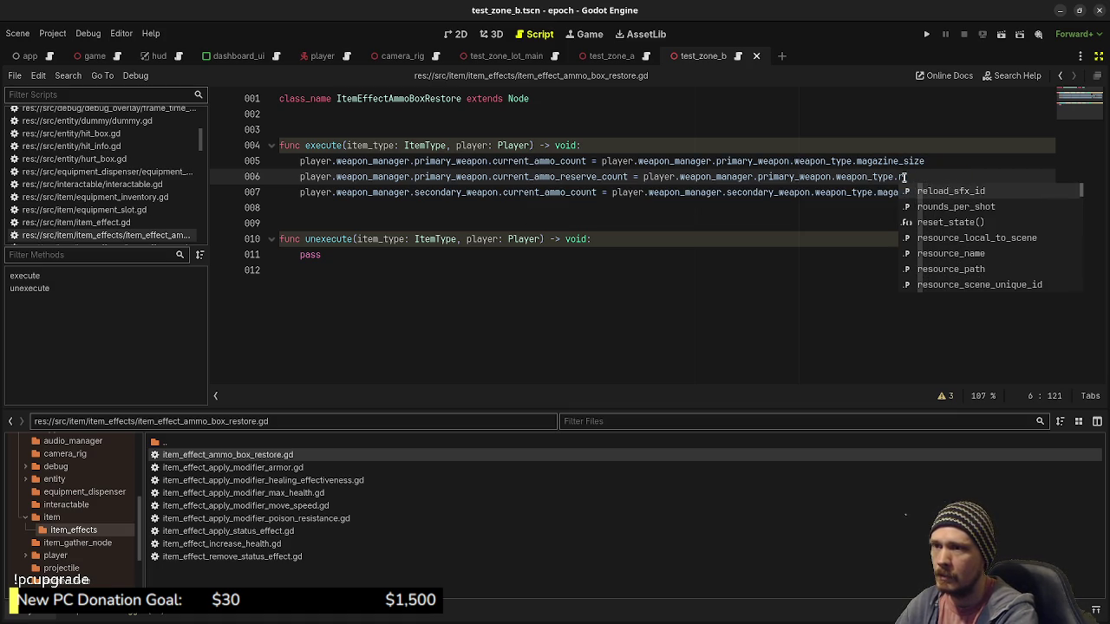
{"action": "key", "text": "BackSpace"}
{"action": "type", "text": "m"}
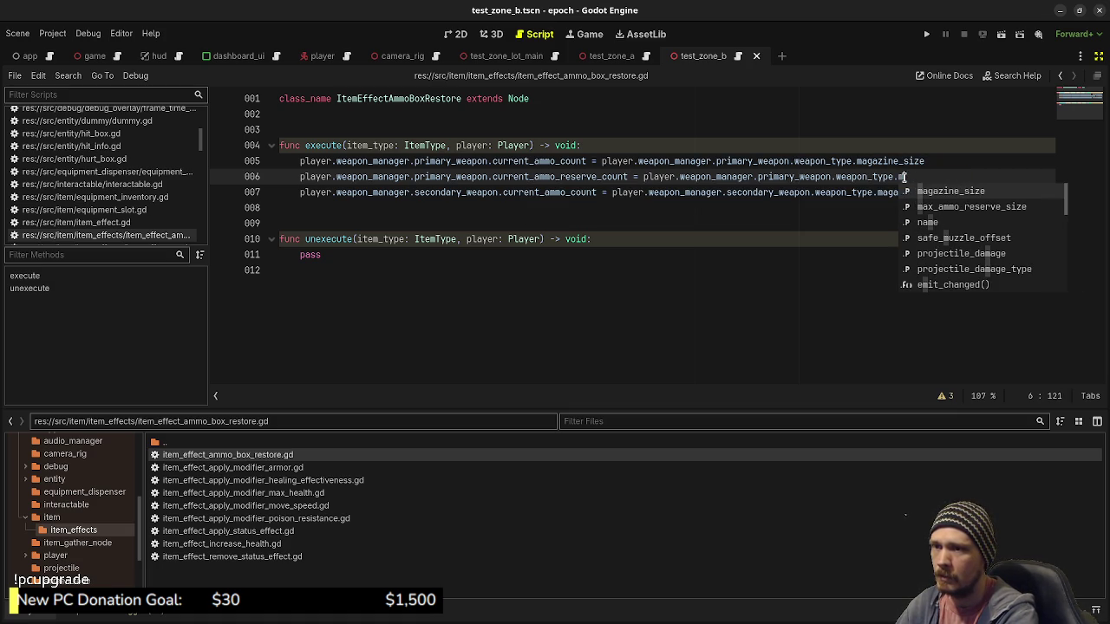
{"action": "key", "text": "Down"}
{"action": "key", "text": "Return"}
{"action": "key", "text": "ctrl+s"}
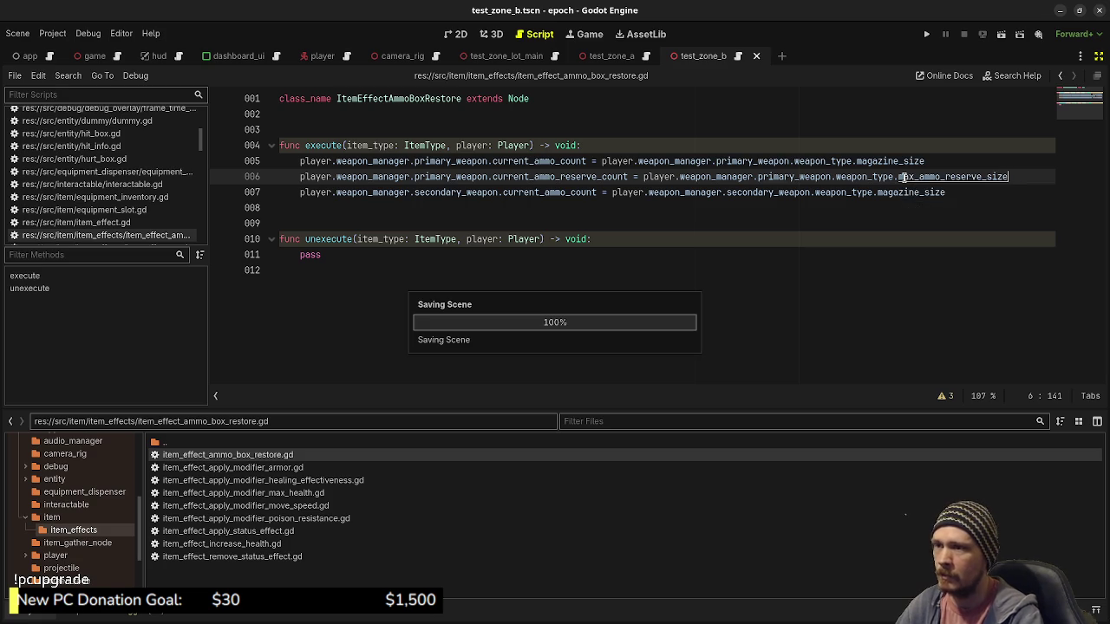
Step: Copy the reserve refill line for secondary_weapon and save the script
{"action": "mouse_move", "coordinate": [1011, 176]}
{"action": "left_mouse_down"}
{"action": "mouse_move", "coordinate": [512, 161]}
{"action": "mouse_move", "coordinate": [294, 180]}
{"action": "left_mouse_up"}
{"action": "key", "text": "ctrl+c"}
{"action": "left_click", "coordinate": [970, 192]}
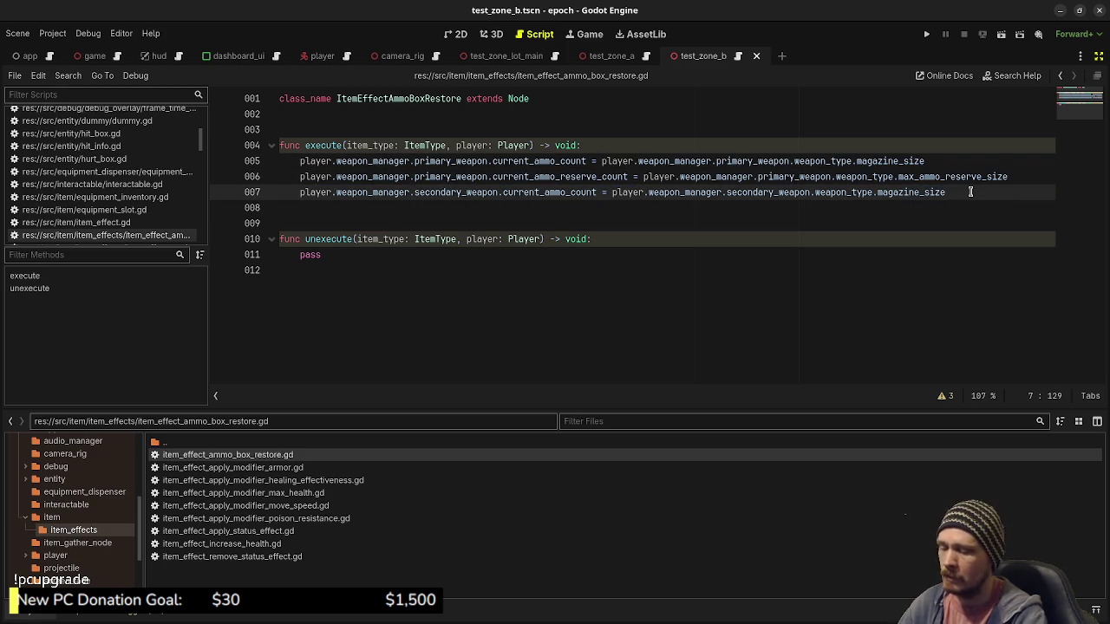
{"action": "key", "text": "Return"}
{"action": "key", "text": "ctrl+v"}
{"action": "double_click", "coordinate": [441, 192]}
{"action": "key", "text": "ctrl+c"}
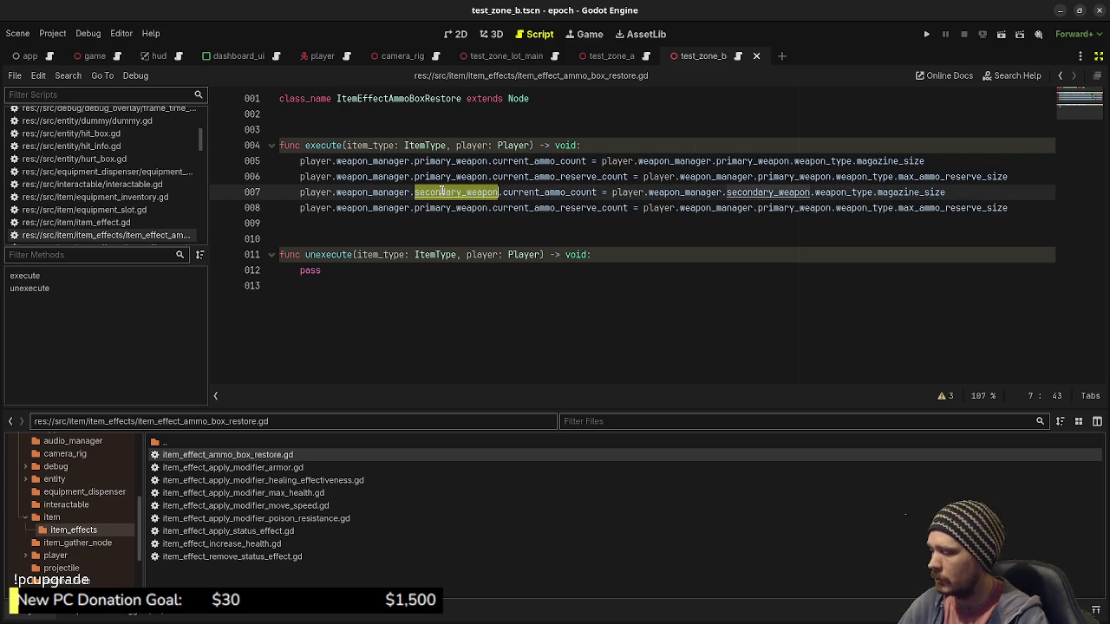
{"action": "double_click", "coordinate": [442, 207]}
{"action": "key", "text": "ctrl+v"}
{"action": "double_click", "coordinate": [811, 207]}
{"action": "key", "text": "ctrl+v"}
{"action": "key", "text": "ctrl+s"}
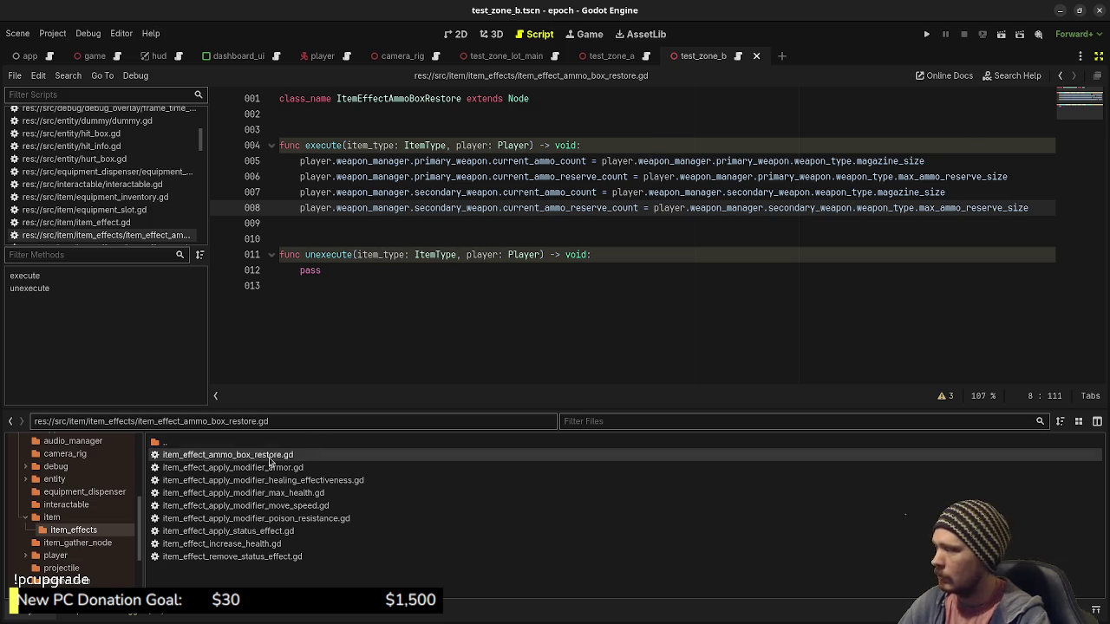
Step: Exit distraction-free mode and open the data items folder
{"action": "left_click", "coordinate": [1098, 54]}
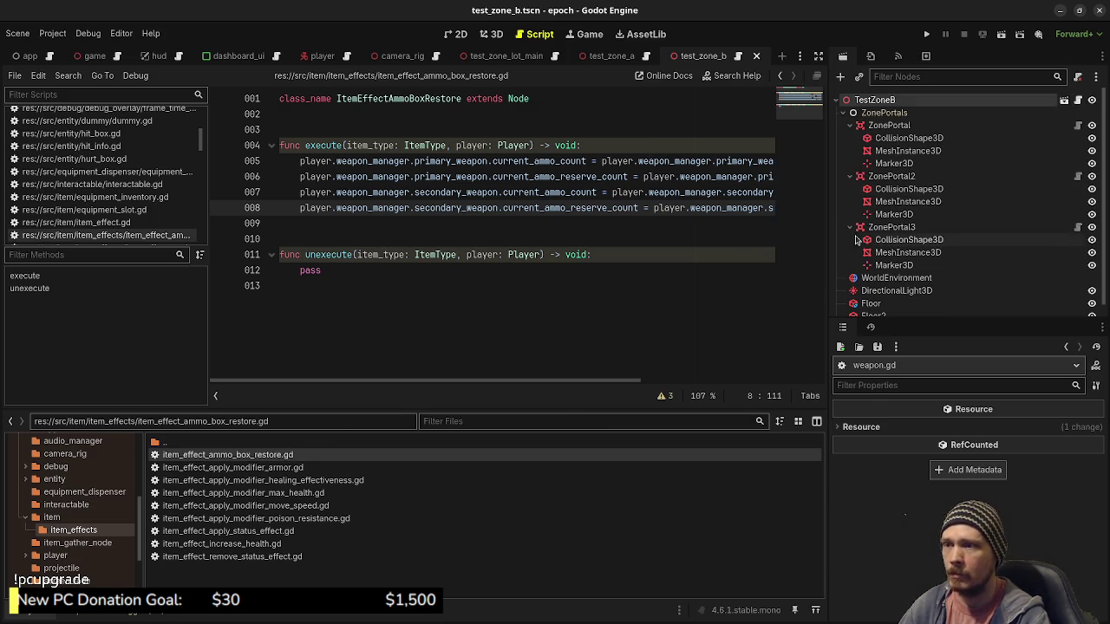
{"action": "scroll", "coordinate": [87, 486], "scroll_direction": "up", "scroll_amount": 6}
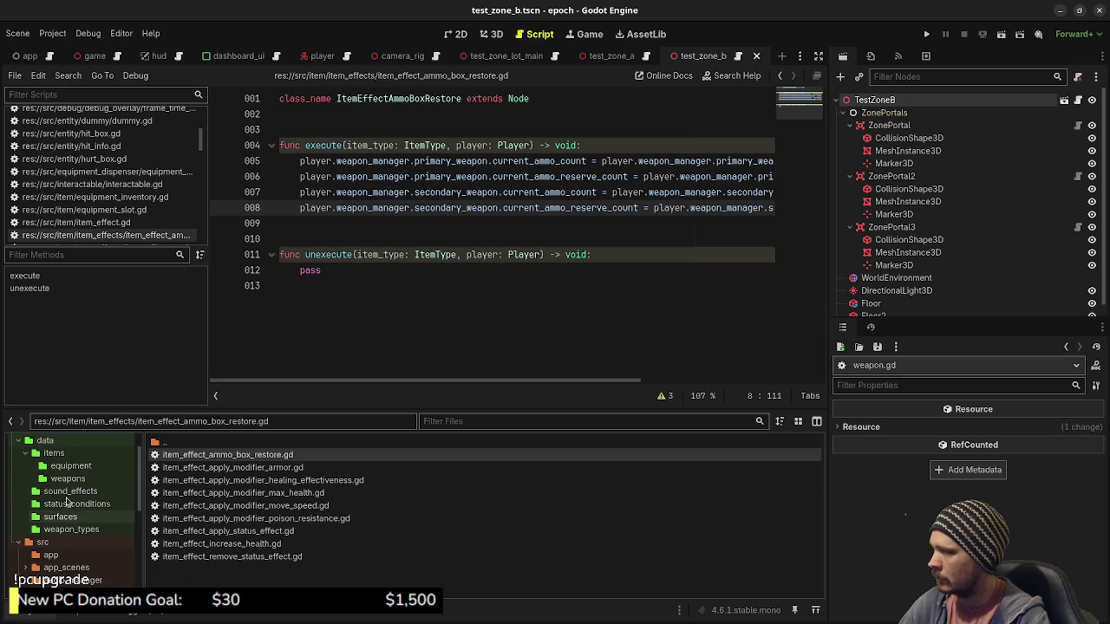
{"action": "left_click", "coordinate": [54, 452]}
Step: Change the script's base class from Node to ItemEffect and save
{"action": "left_click", "coordinate": [220, 508]}
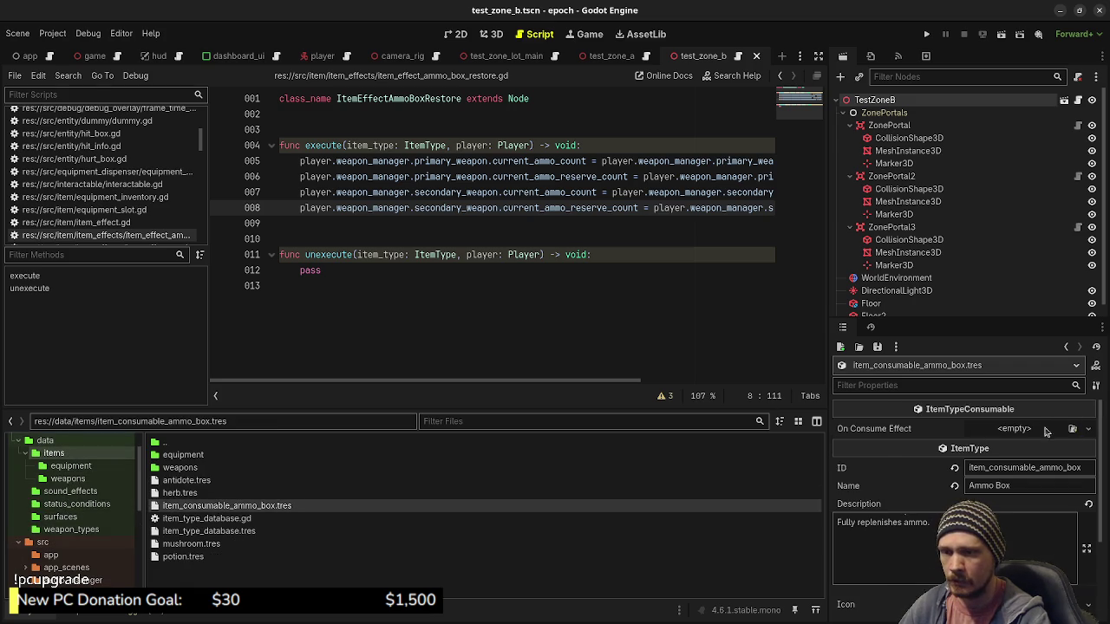
{"action": "left_click", "coordinate": [1011, 429]}
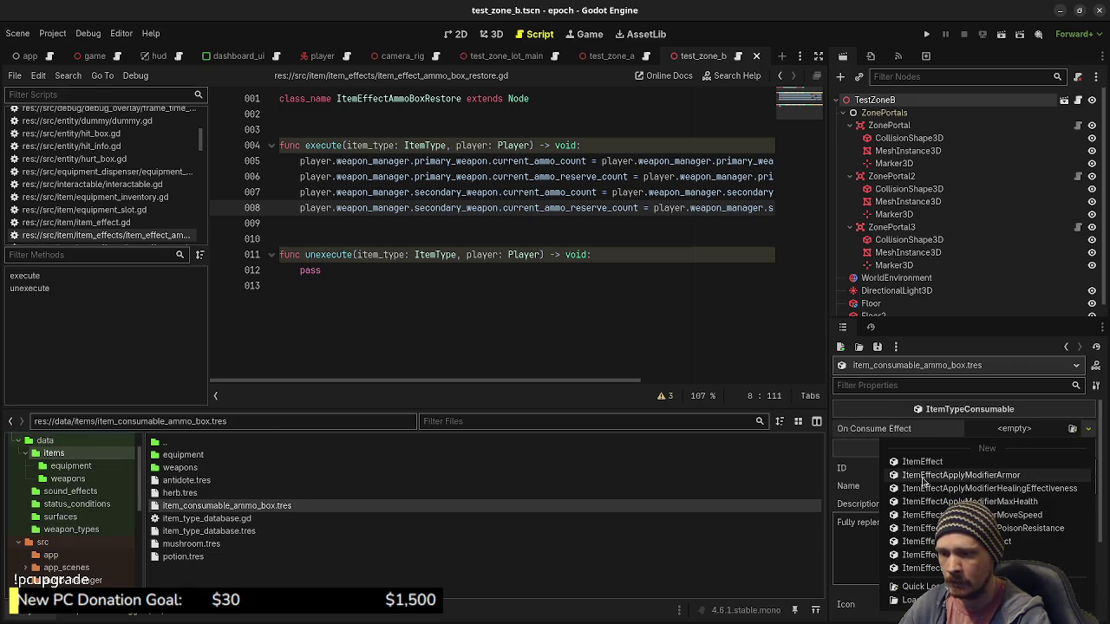
{"action": "left_click", "coordinate": [547, 214]}
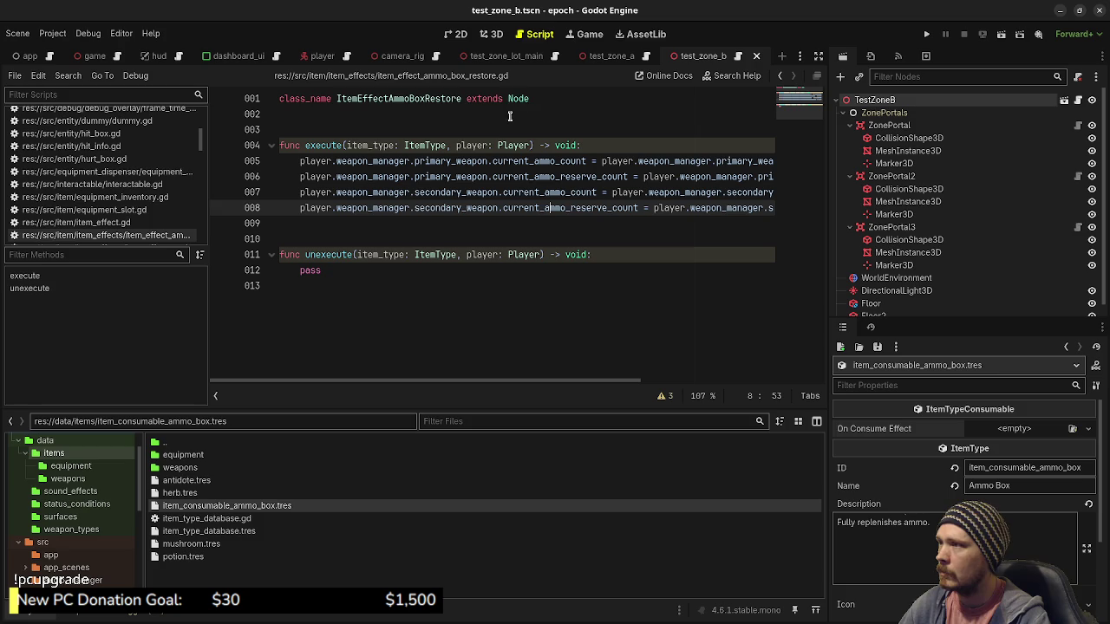
{"action": "double_click", "coordinate": [518, 98]}
{"action": "type", "text": "ItemEffect"}
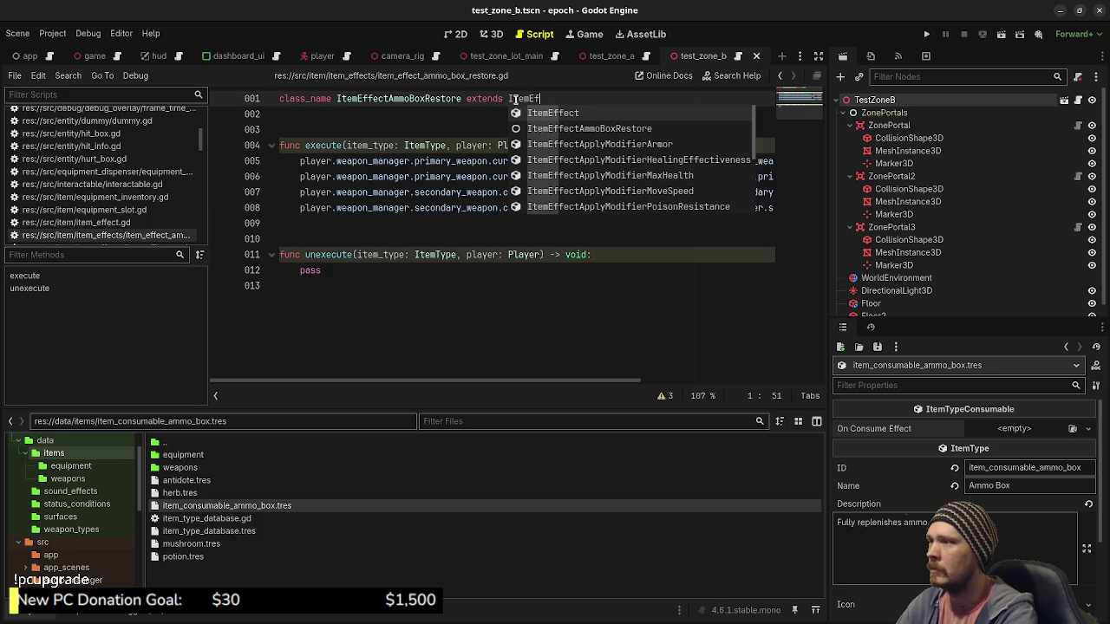
{"action": "left_click", "coordinate": [440, 170]}
{"action": "key", "text": "ctrl+s"}
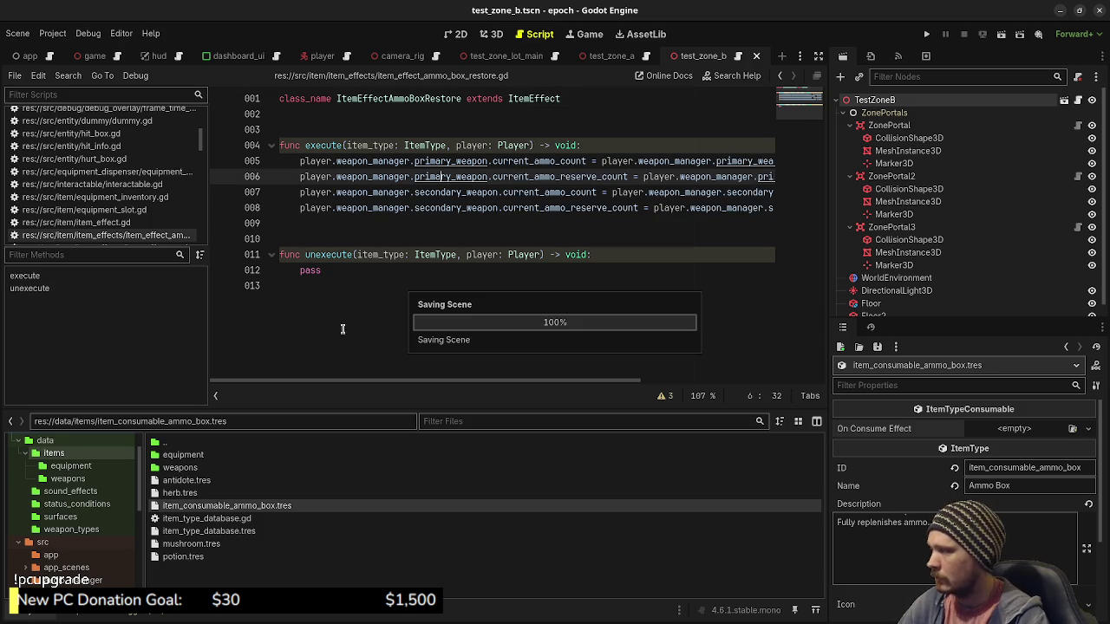
Step: Set item_consumable_ammo_box.tres's On Consume Effect to a new ItemEffectAmmoBoxRestore
{"action": "left_click", "coordinate": [187, 493]}
{"action": "left_click", "coordinate": [196, 506]}
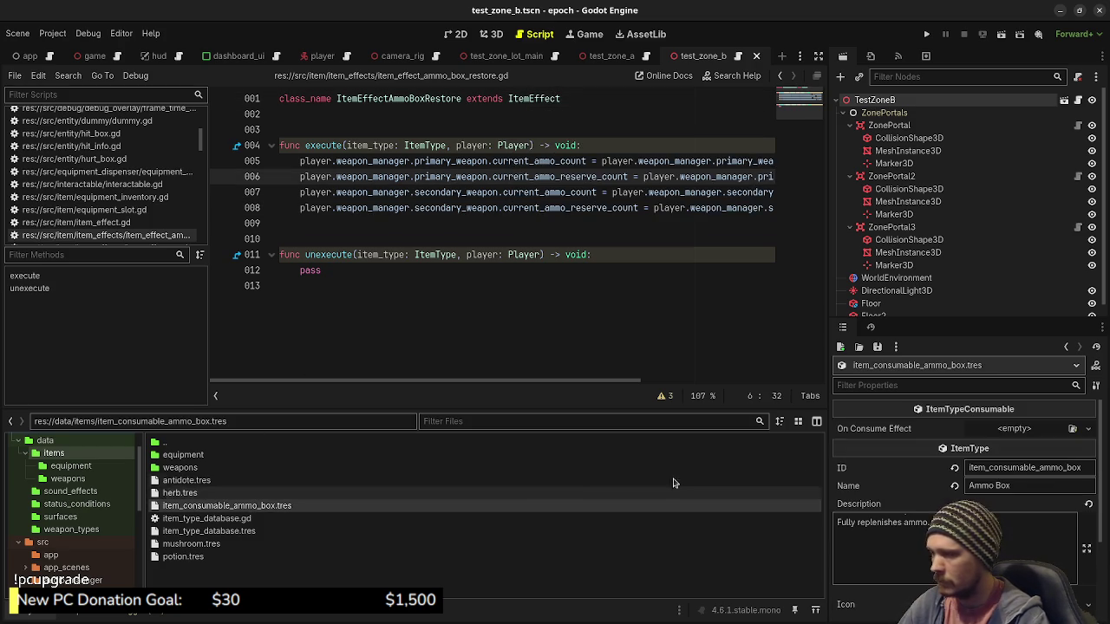
{"action": "left_click", "coordinate": [1020, 428]}
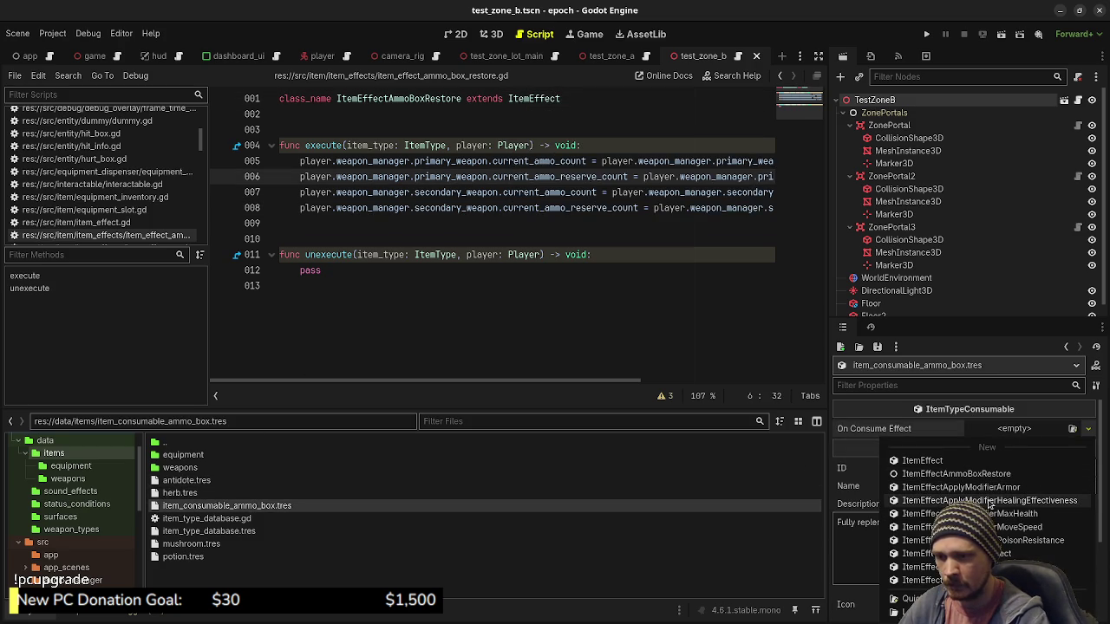
{"action": "left_click", "coordinate": [955, 473]}
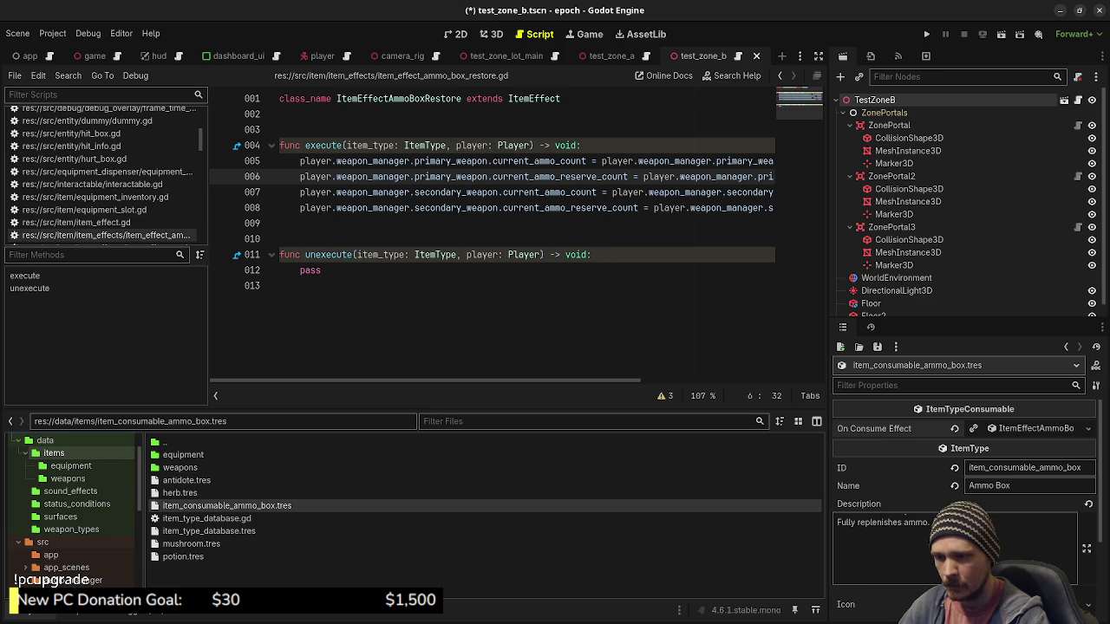
{"action": "left_click", "coordinate": [682, 314]}
{"action": "key", "text": "ctrl+s"}
{"action": "scroll", "coordinate": [98, 508], "scroll_direction": "up", "scroll_amount": 2}
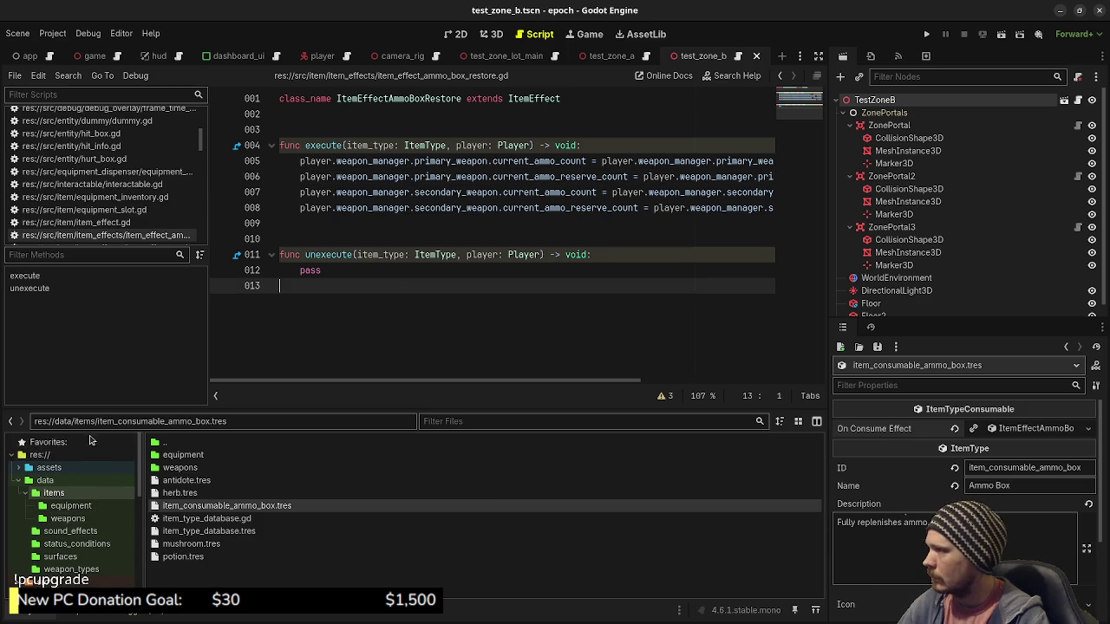
{"action": "left_click", "coordinate": [93, 58]}
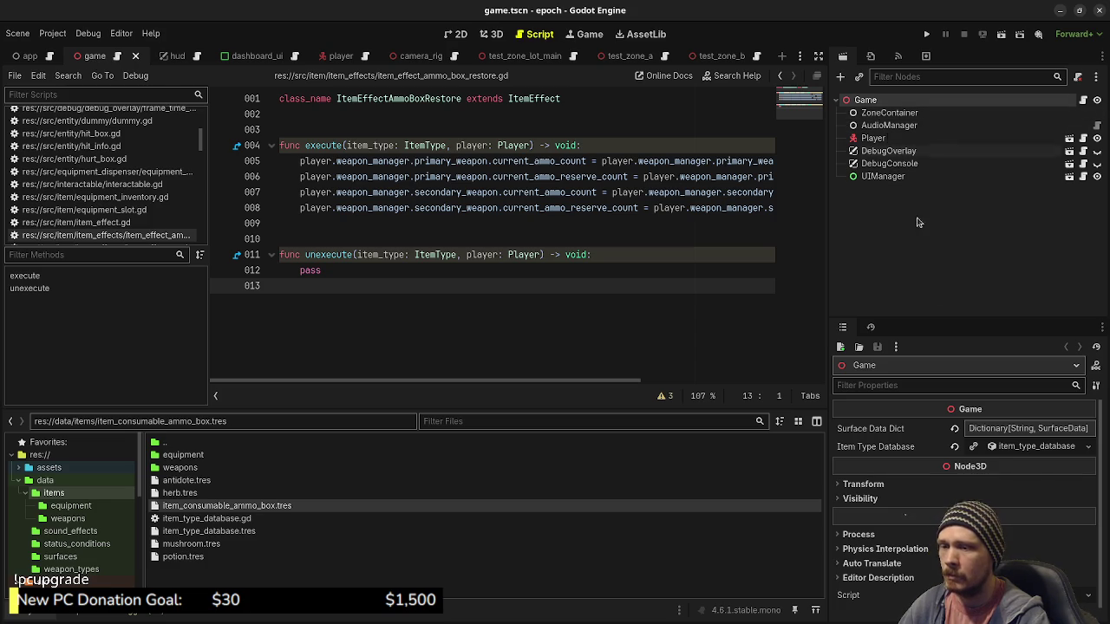
Step: Drag item_consumable_ammo_box.tres into Item Types and move it to slot 3, after potion.tres
{"action": "left_click", "coordinate": [999, 447]}
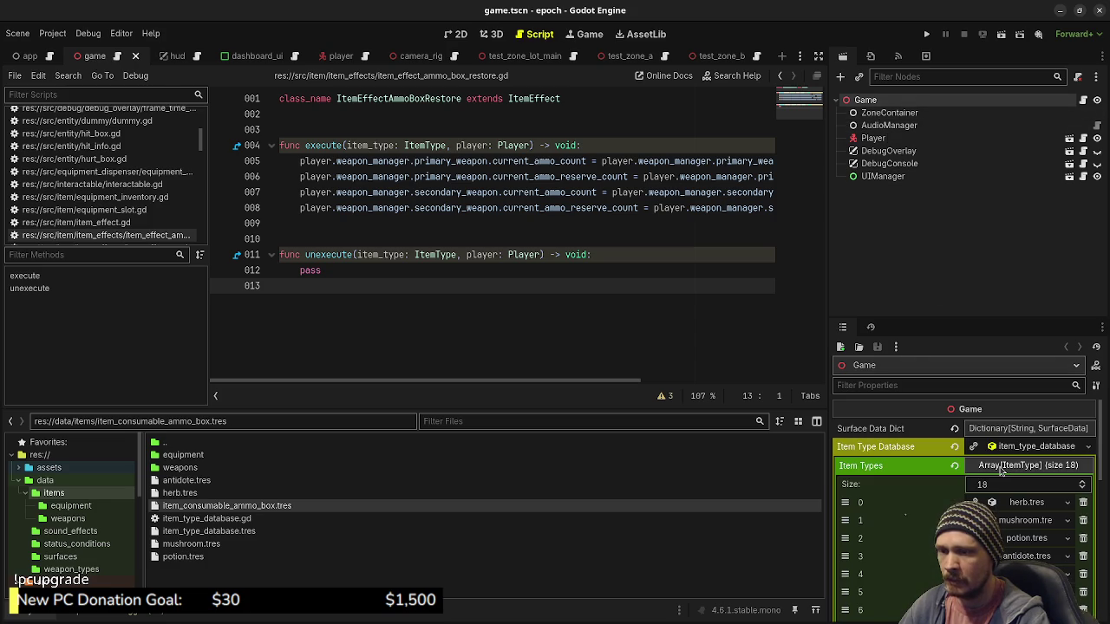
{"action": "scroll", "coordinate": [991, 482], "scroll_direction": "down", "scroll_amount": 5}
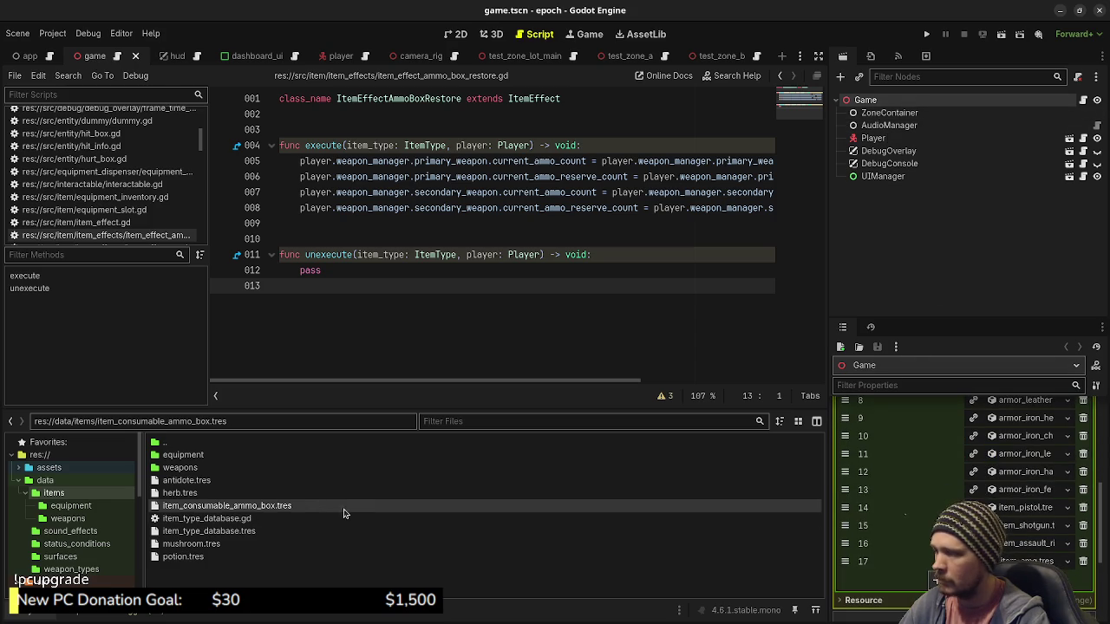
{"action": "mouse_move", "coordinate": [240, 511]}
{"action": "left_mouse_down"}
{"action": "mouse_move", "coordinate": [302, 506]}
{"action": "mouse_move", "coordinate": [911, 577]}
{"action": "left_mouse_up"}
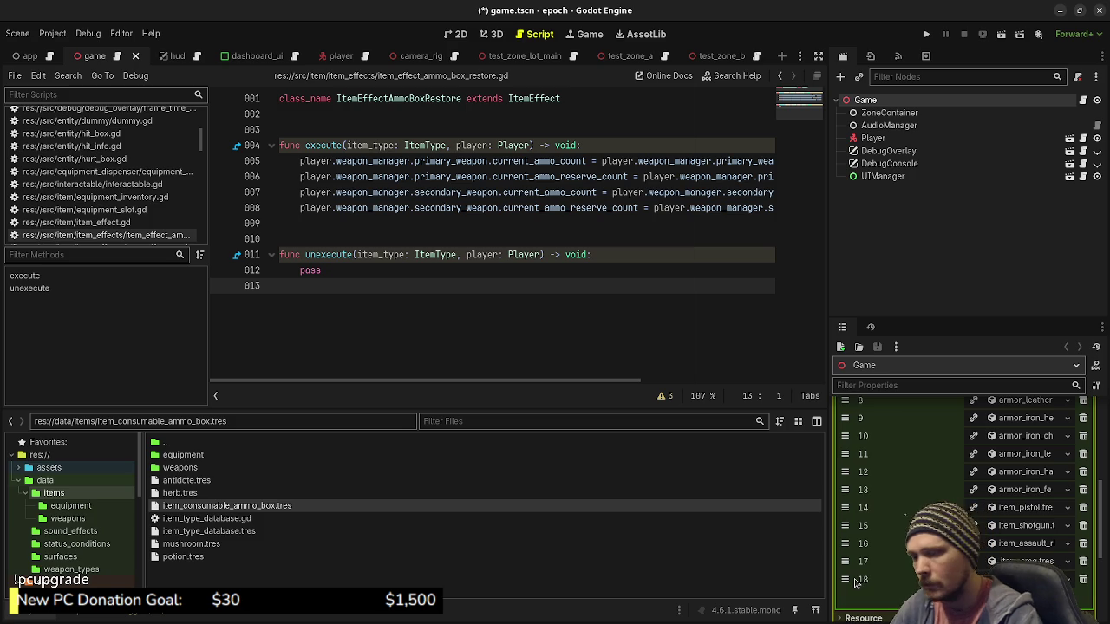
{"action": "mouse_move", "coordinate": [849, 579]}
{"action": "left_mouse_down"}
{"action": "mouse_move", "coordinate": [850, 405]}
{"action": "mouse_move", "coordinate": [846, 459]}
{"action": "left_mouse_up"}
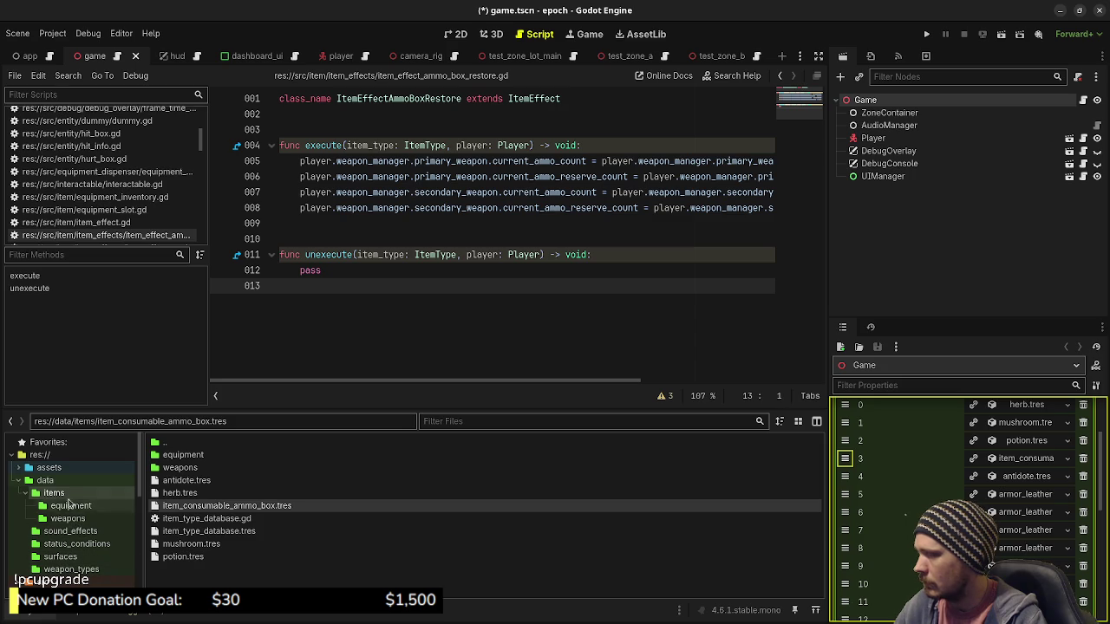
Step: Open player.gd at its setup() function with the side panels hidden
{"action": "scroll", "coordinate": [124, 191], "scroll_direction": "up", "scroll_amount": 5}
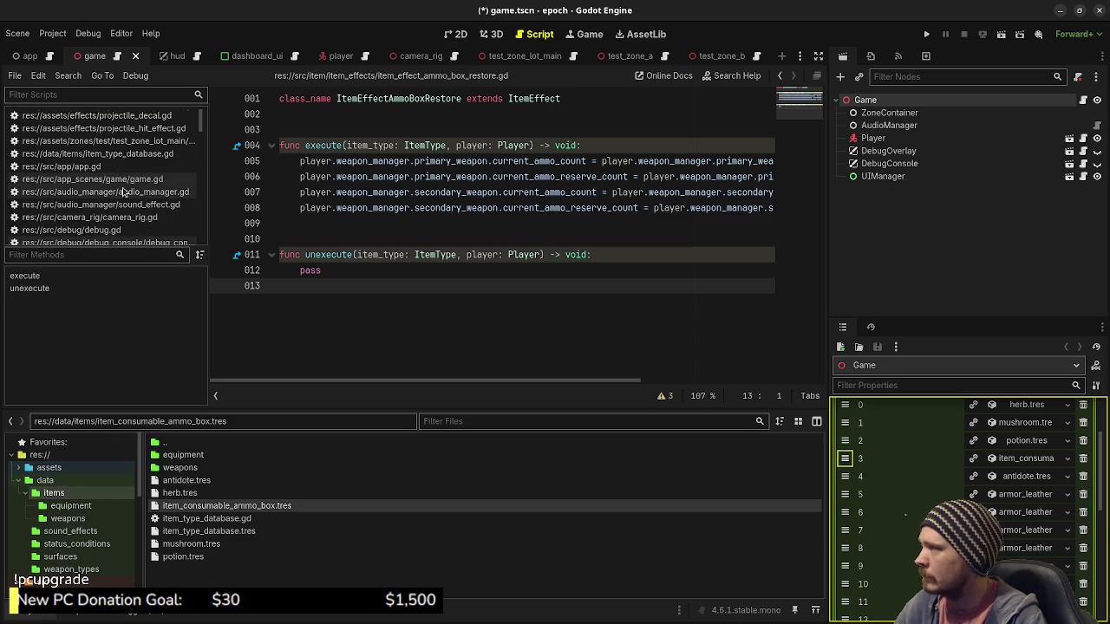
{"action": "scroll", "coordinate": [130, 216], "scroll_direction": "down", "scroll_amount": 5}
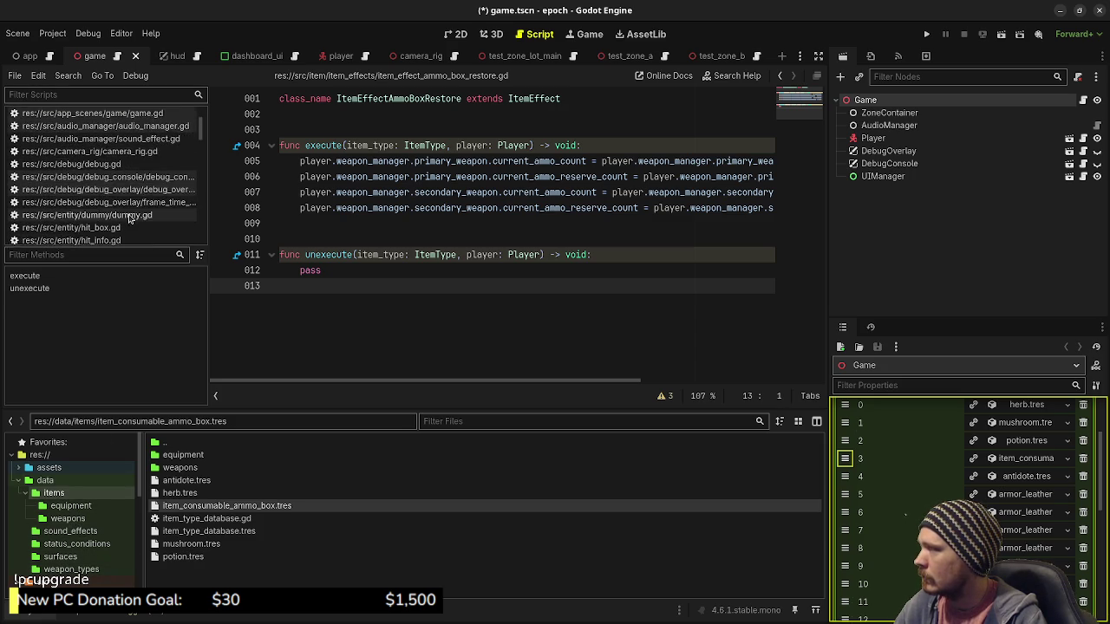
{"action": "scroll", "coordinate": [129, 216], "scroll_direction": "down", "scroll_amount": 6}
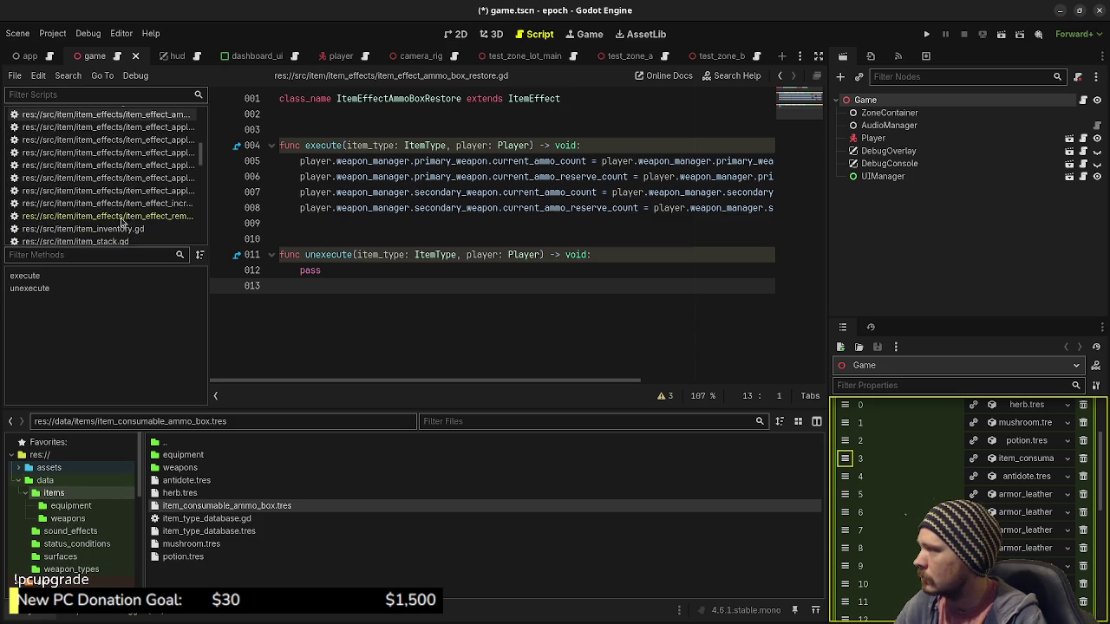
{"action": "scroll", "coordinate": [111, 217], "scroll_direction": "down", "scroll_amount": 3}
{"action": "scroll", "coordinate": [111, 217], "scroll_direction": "up", "scroll_amount": 2}
{"action": "left_click", "coordinate": [87, 161]}
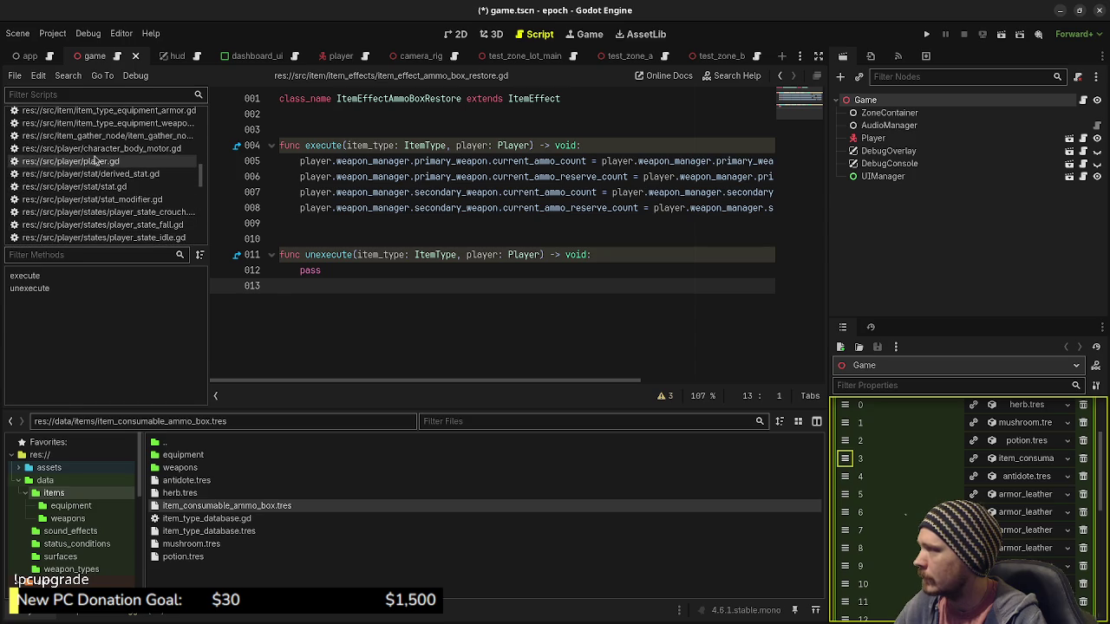
{"action": "scroll", "coordinate": [413, 256], "scroll_direction": "up", "scroll_amount": 15}
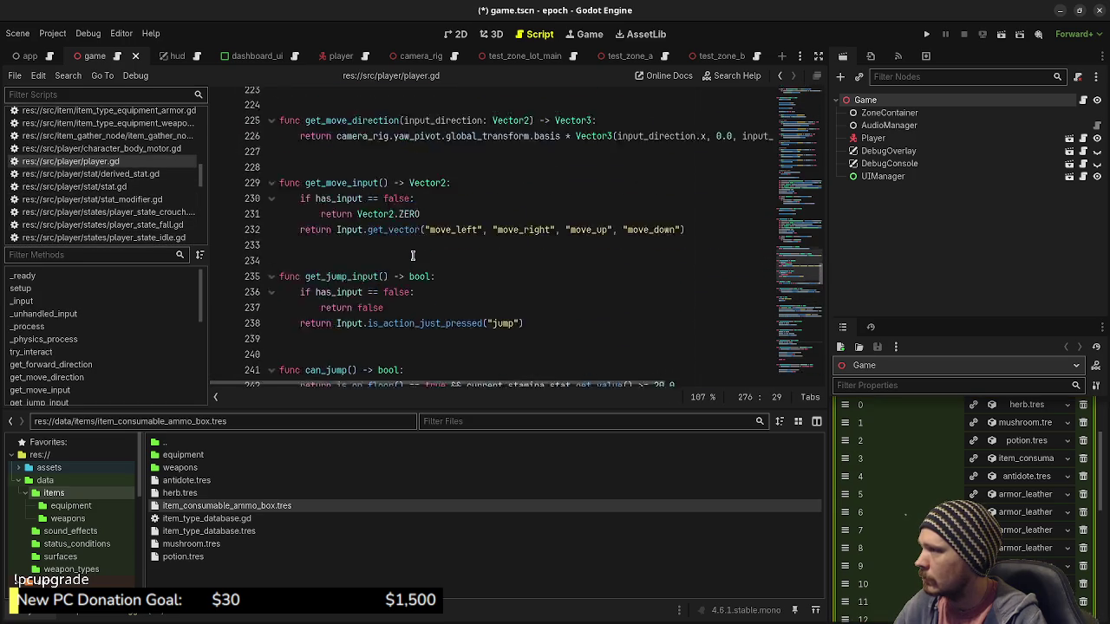
{"action": "scroll", "coordinate": [413, 256], "scroll_direction": "up", "scroll_amount": 19}
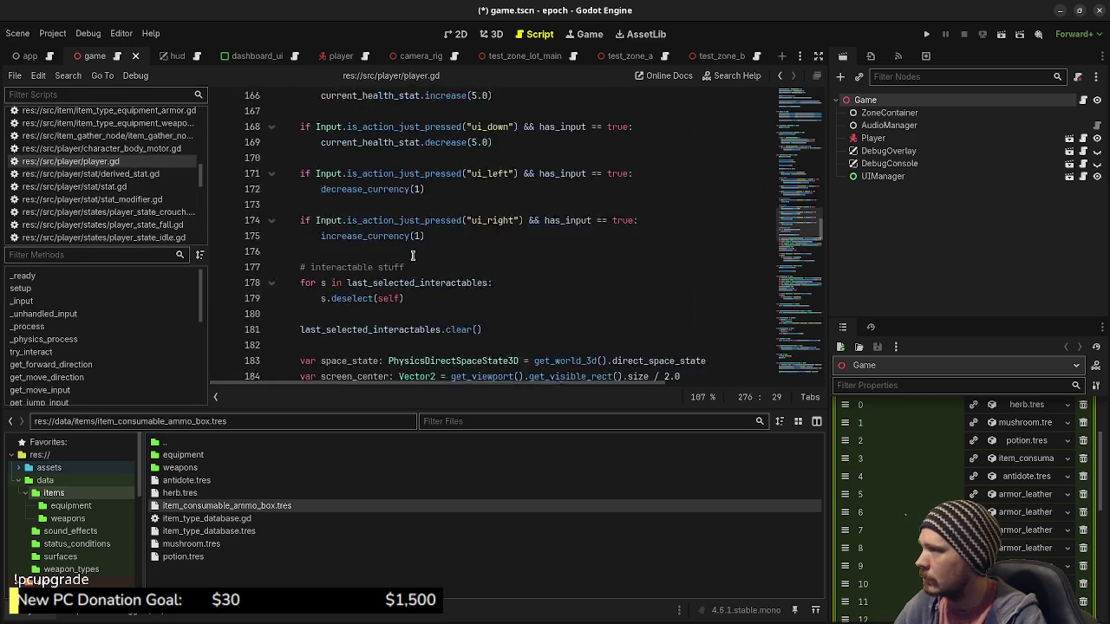
{"action": "scroll", "coordinate": [413, 255], "scroll_direction": "up", "scroll_amount": 14}
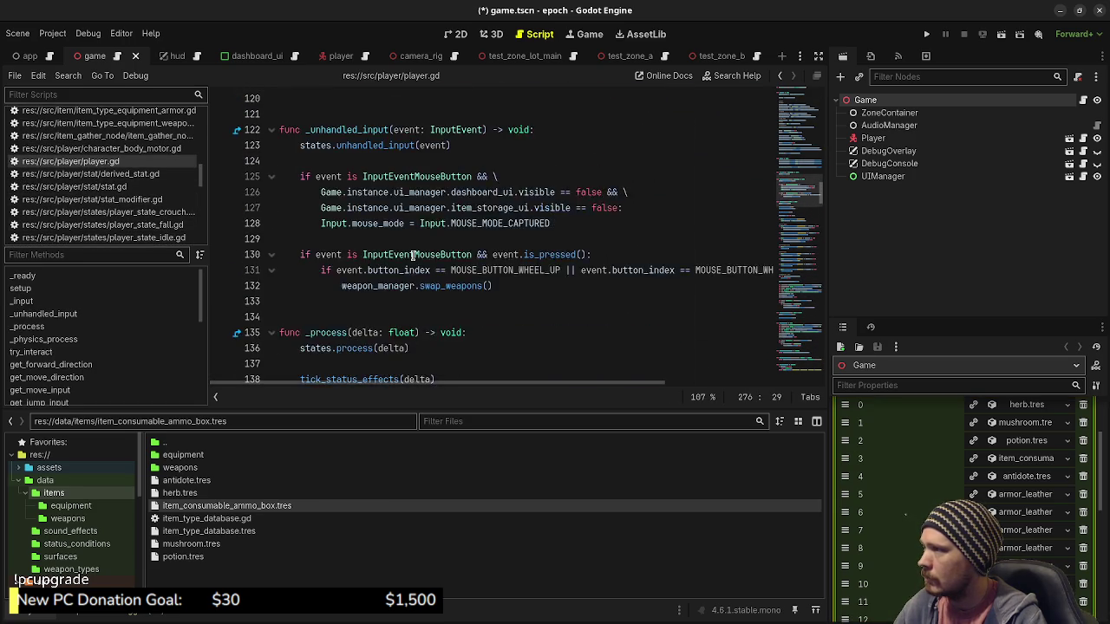
{"action": "scroll", "coordinate": [413, 256], "scroll_direction": "up", "scroll_amount": 3}
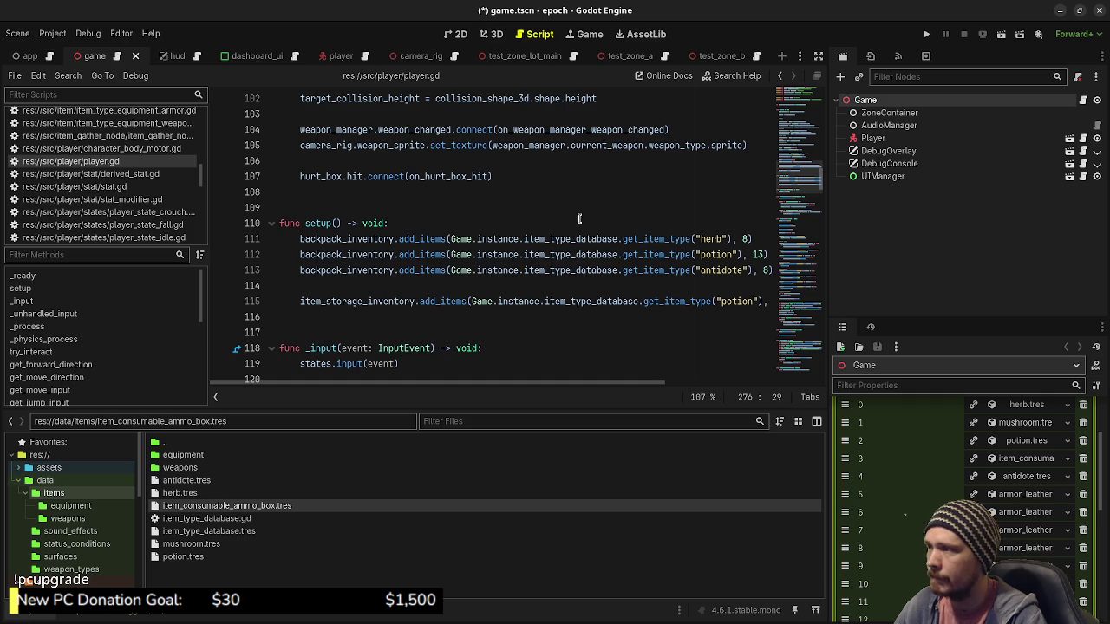
{"action": "left_click", "coordinate": [818, 55]}
Step: Duplicate the backpack antidote line, changing it to 15 item_consumable_ammo_box
{"action": "left_click", "coordinate": [812, 269]}
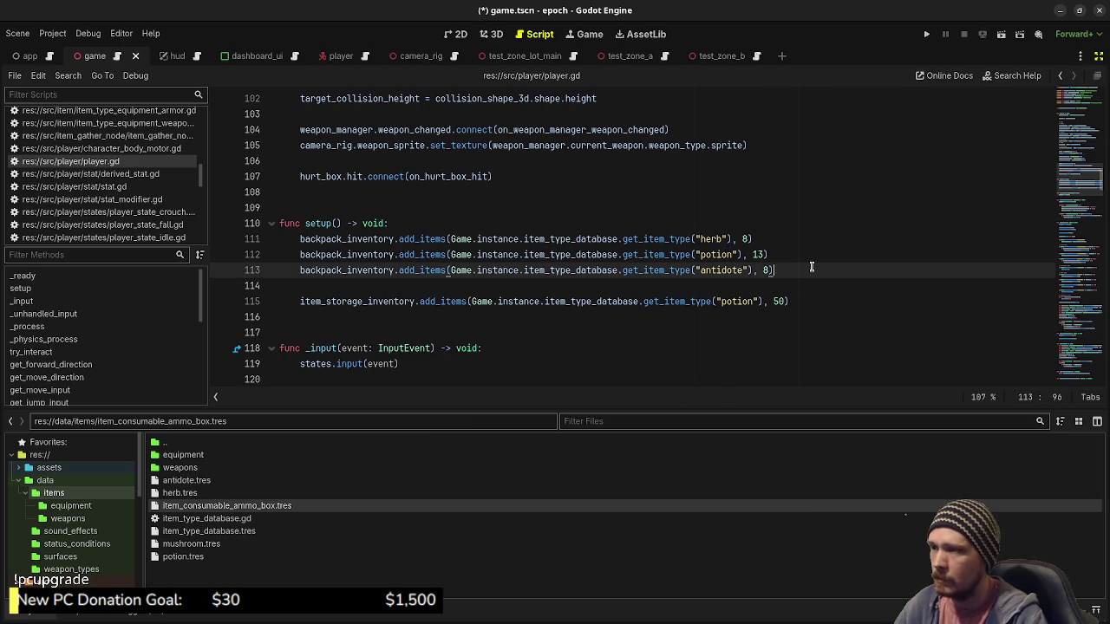
{"action": "mouse_move", "coordinate": [812, 270]}
{"action": "left_mouse_down"}
{"action": "mouse_move", "coordinate": [301, 270]}
{"action": "mouse_move", "coordinate": [798, 266]}
{"action": "left_mouse_up"}
{"action": "left_click", "coordinate": [302, 272]}
{"action": "left_click", "coordinate": [798, 267]}
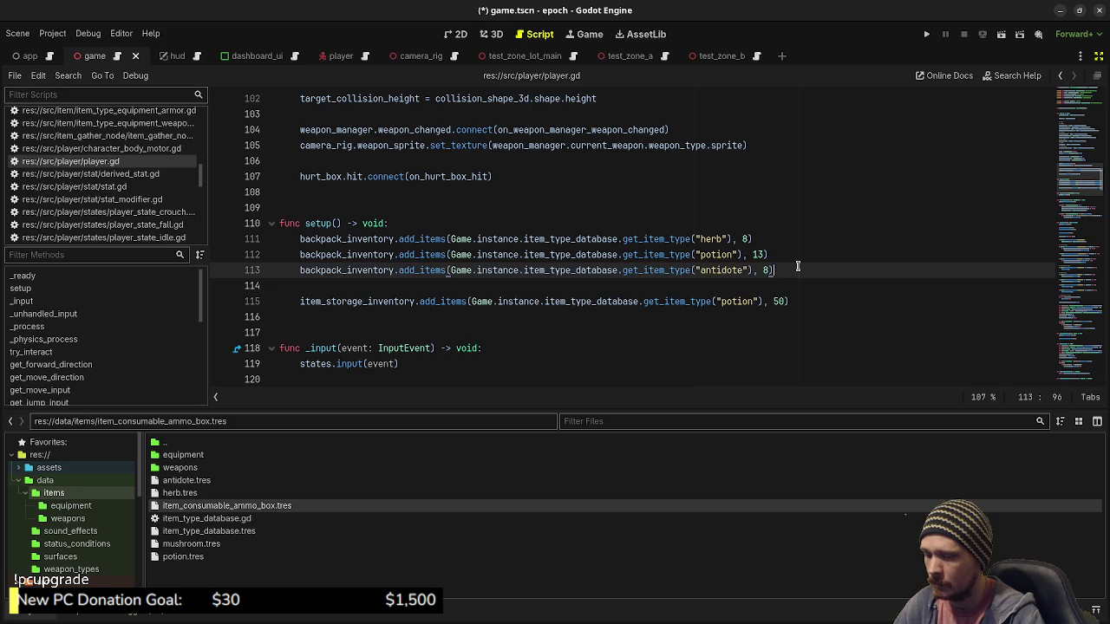
{"action": "key", "text": "ctrl+shift+d"}
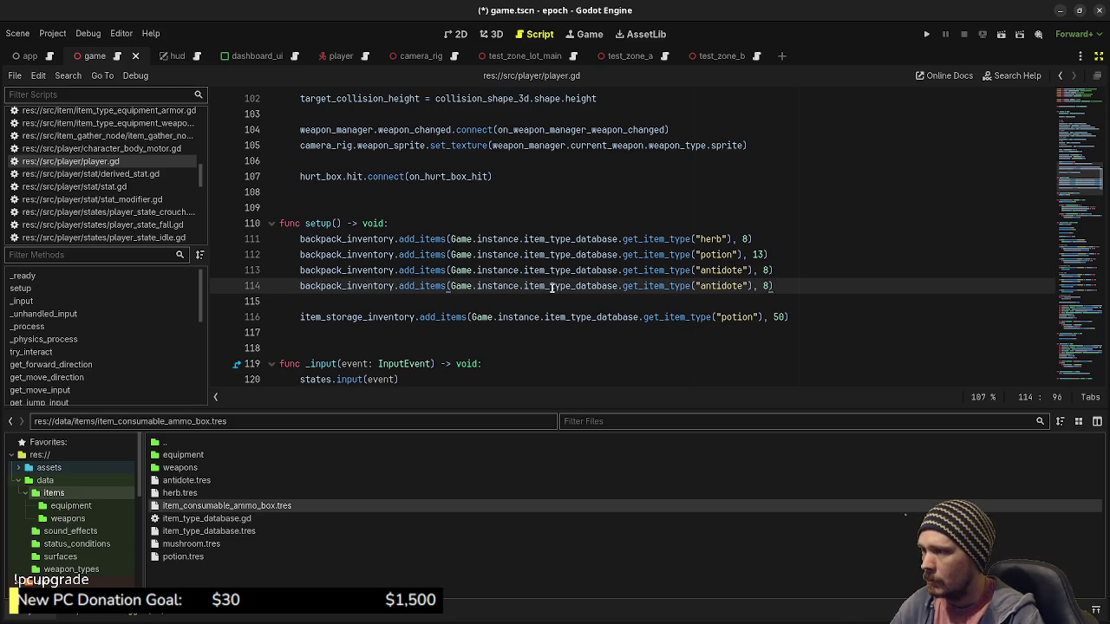
{"action": "double_click", "coordinate": [719, 289]}
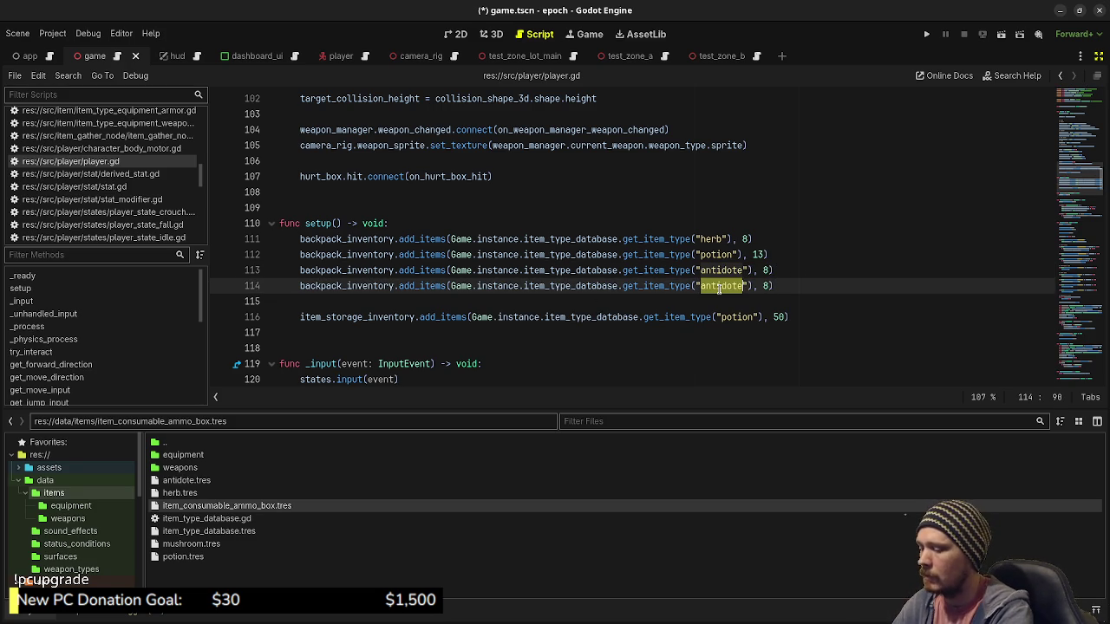
{"action": "type", "text": "item_consumable_ammo_box"}
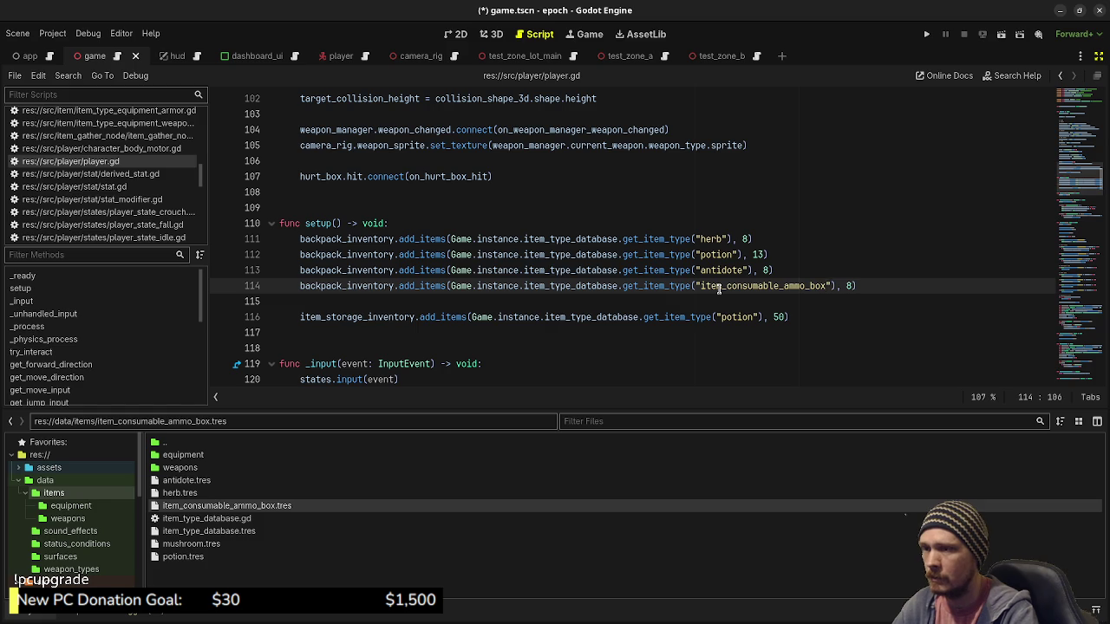
{"action": "key", "text": "Right"}
{"action": "key", "text": "Right"}
{"action": "type", "text": "15"}
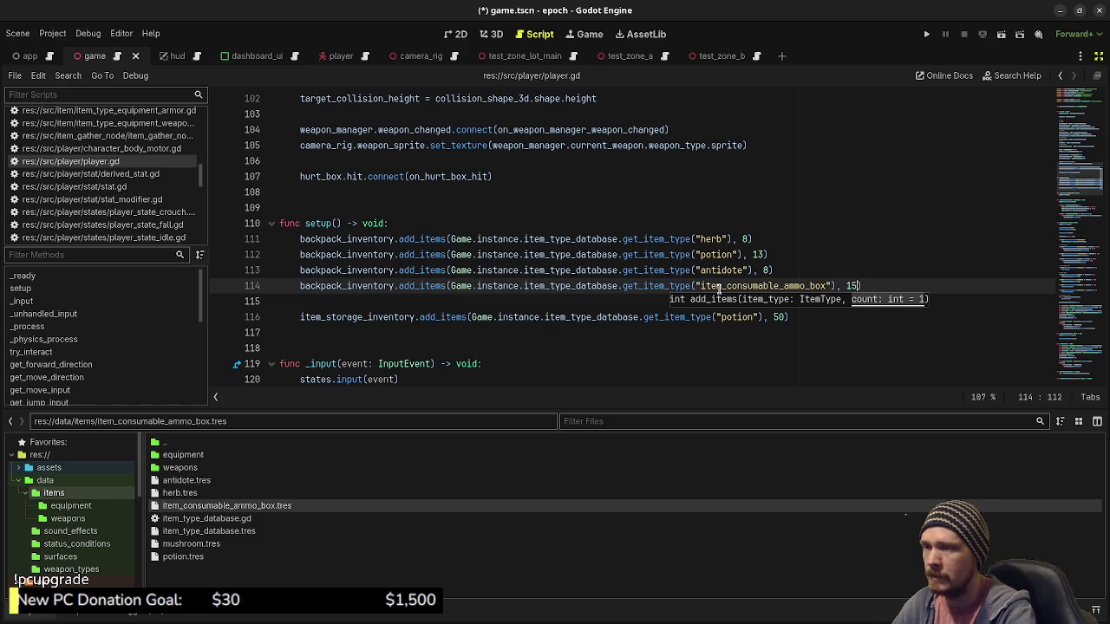
Step: Add the same 15 ammo box line for item_storage_inventory and save player.gd
{"action": "mouse_move", "coordinate": [862, 286]}
{"action": "left_mouse_down"}
{"action": "mouse_move", "coordinate": [470, 271]}
{"action": "mouse_move", "coordinate": [292, 285]}
{"action": "left_mouse_up"}
{"action": "key", "text": "ctrl+c"}
{"action": "left_click", "coordinate": [805, 317]}
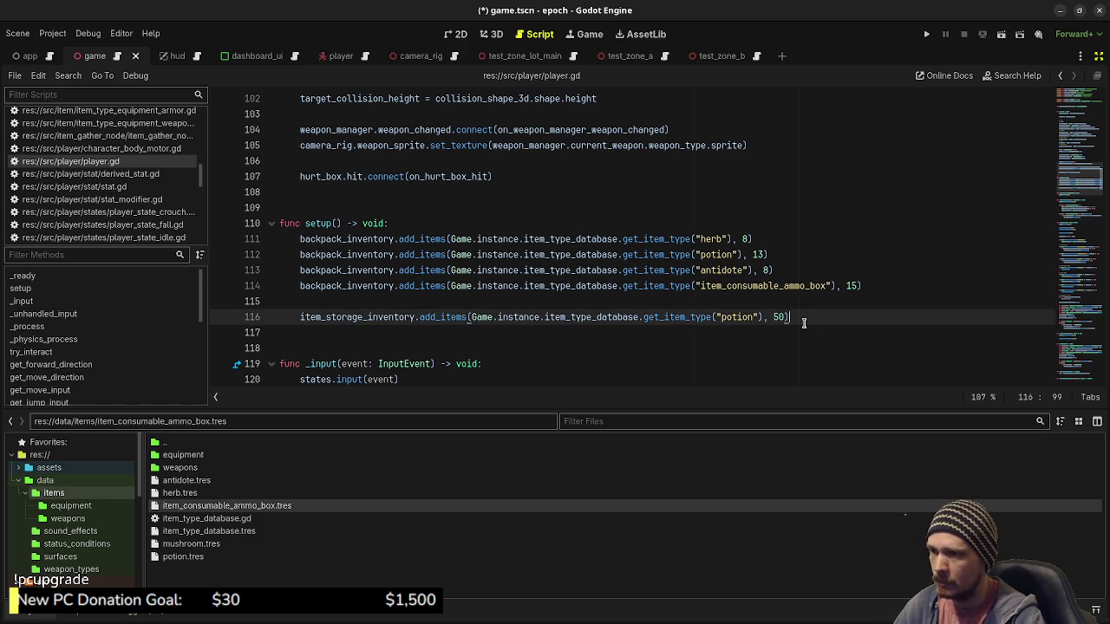
{"action": "key", "text": "Return"}
{"action": "key", "text": "ctrl+v"}
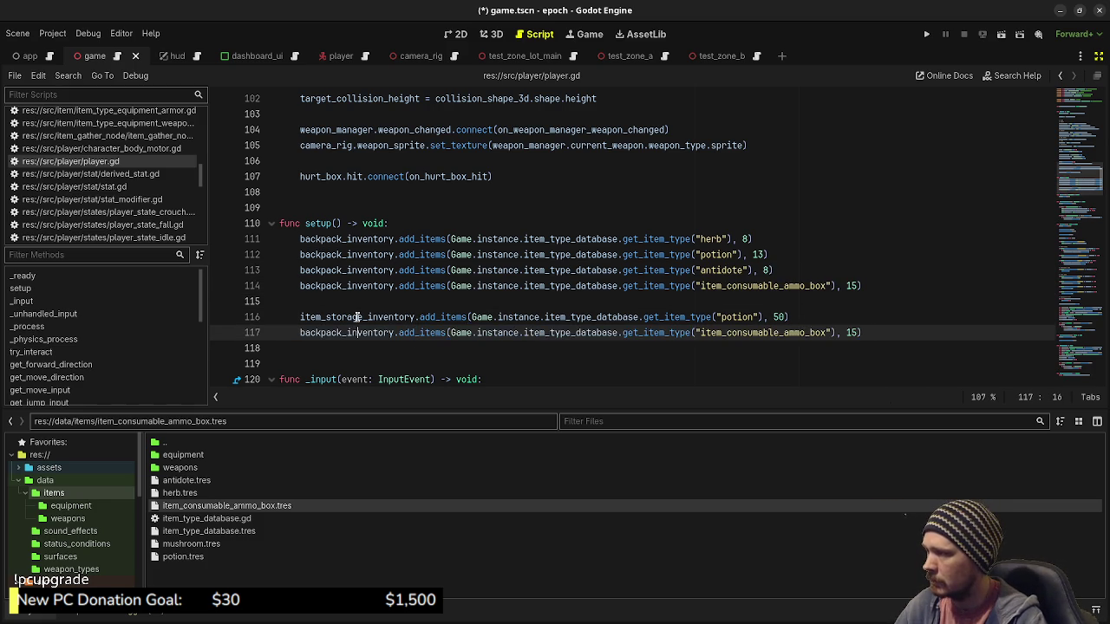
{"action": "double_click", "coordinate": [356, 318]}
{"action": "key", "text": "ctrl+c"}
{"action": "double_click", "coordinate": [351, 333]}
{"action": "key", "text": "ctrl+v"}
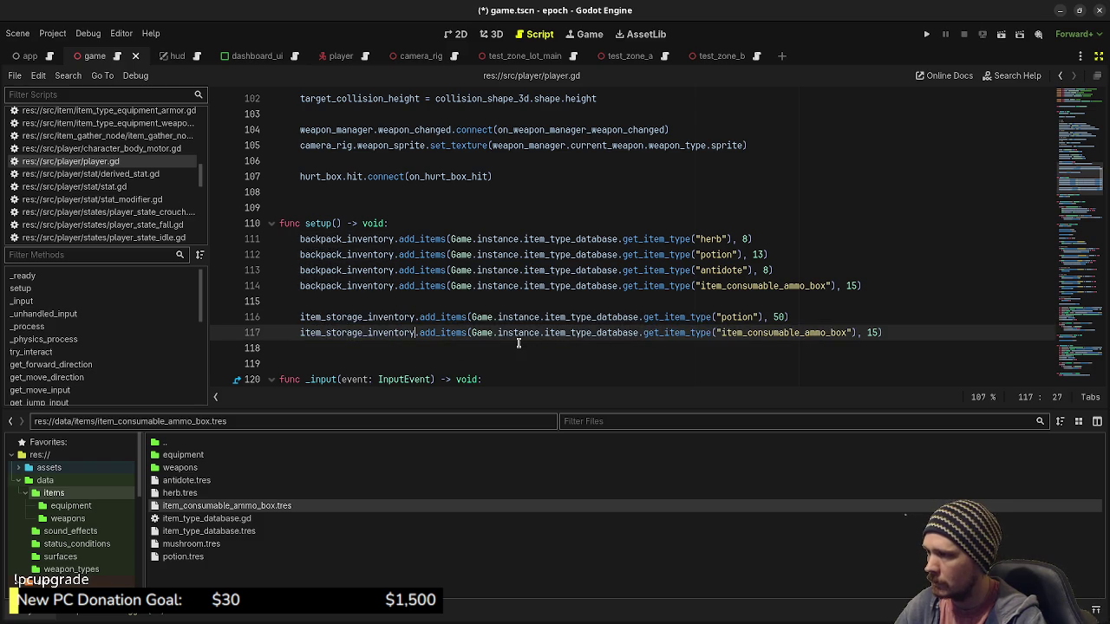
{"action": "key", "text": "ctrl+s"}
{"action": "left_click", "coordinate": [875, 333]}
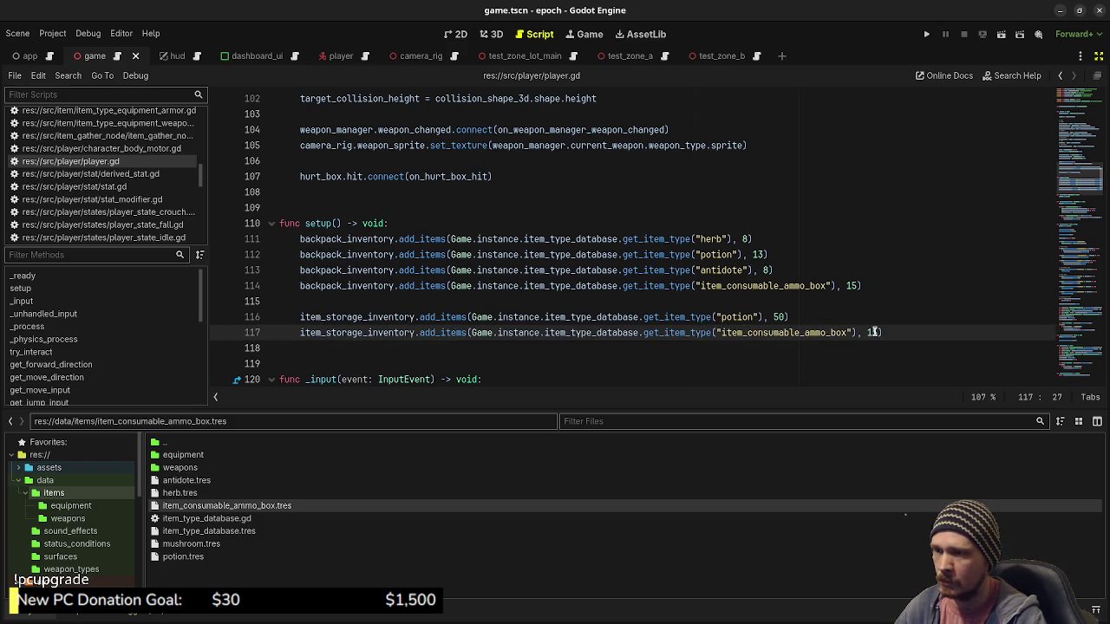